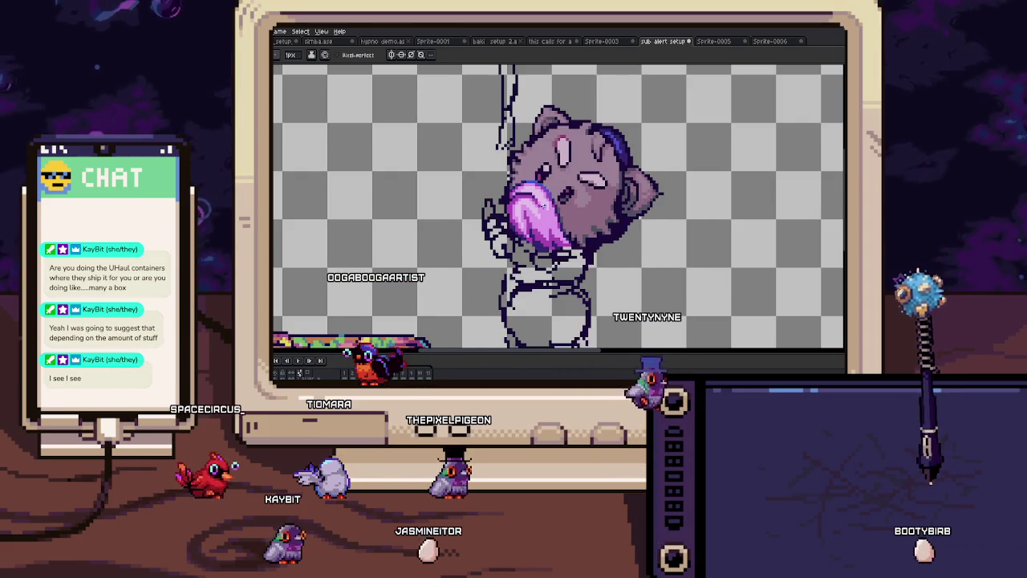
Step: Zoom and pan the view onto the cat's face and purple band
scroll(550, 237, up, 3)
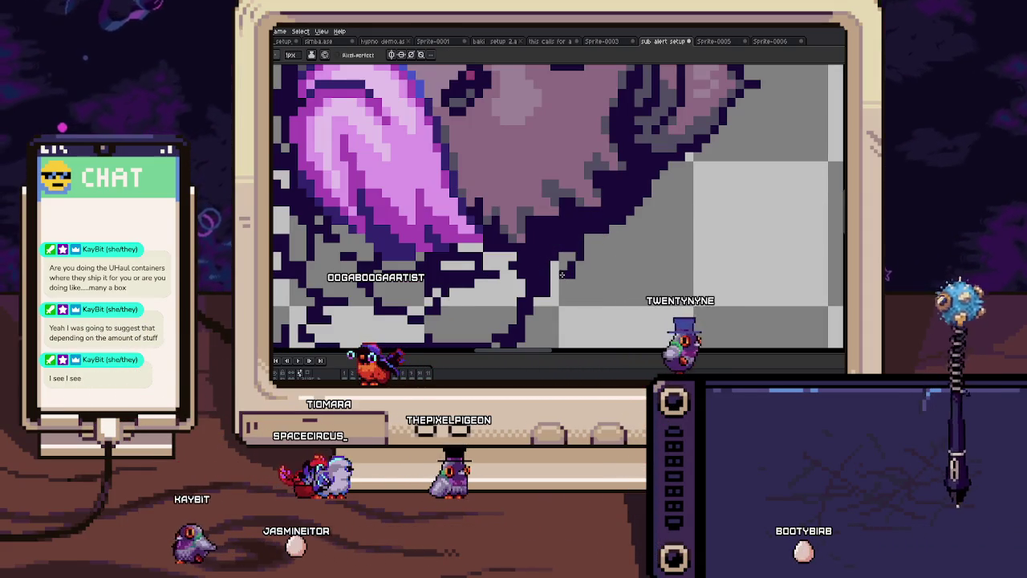
scroll(557, 248, down, 3)
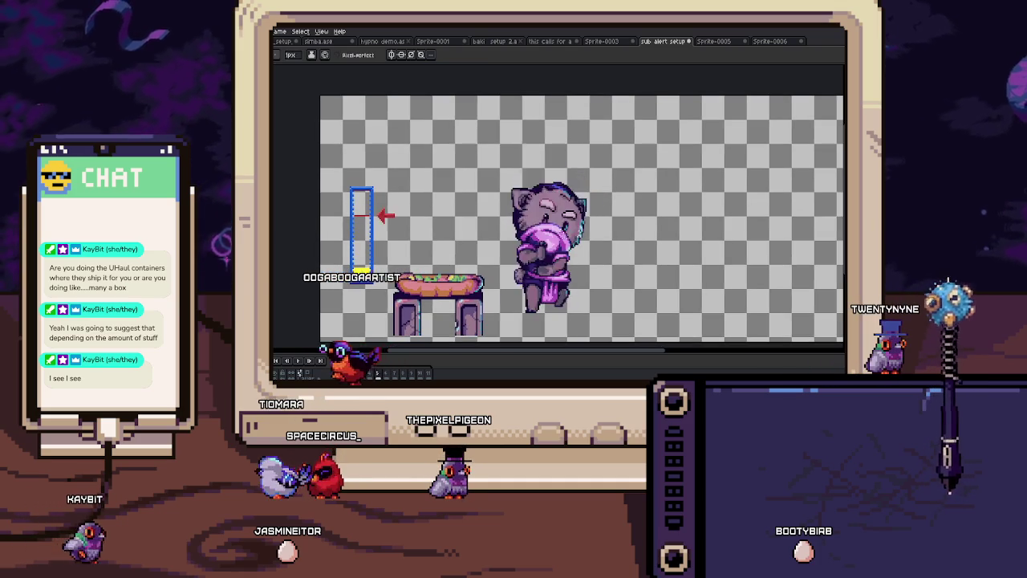
scroll(536, 187, up, 3)
scroll(536, 187, up, 1)
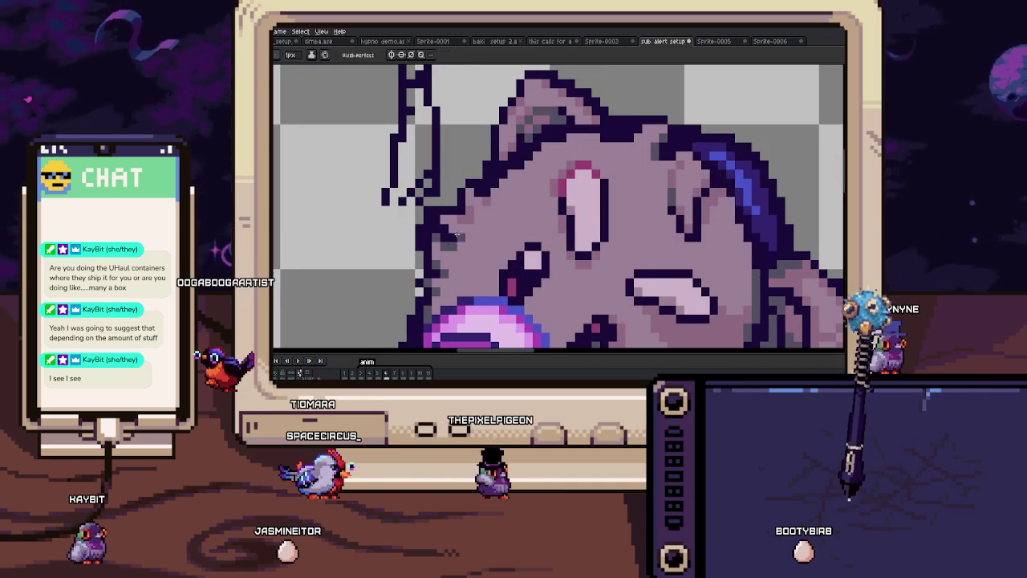
scroll(513, 205, up, 1)
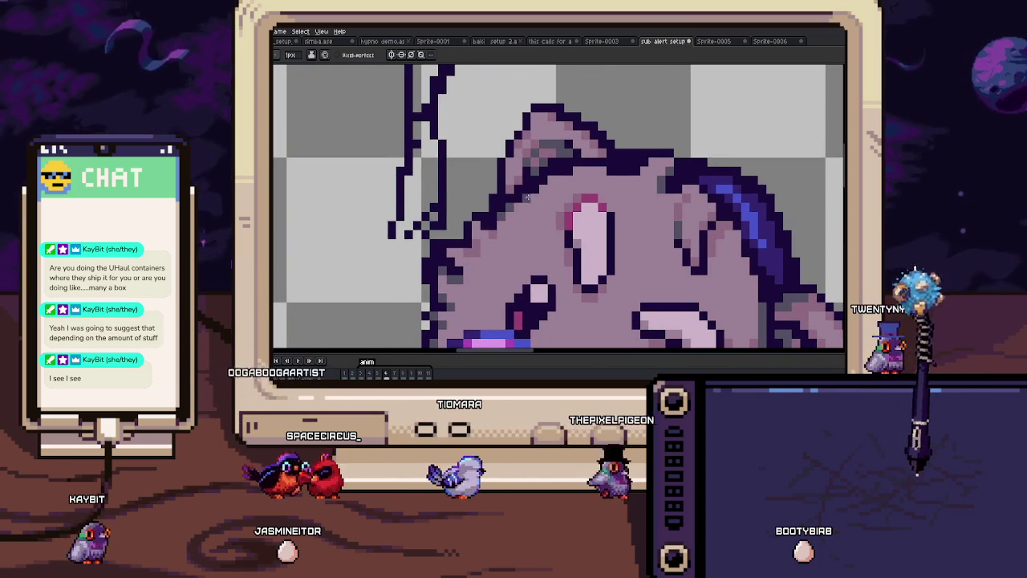
drag(551, 190, 534, 195)
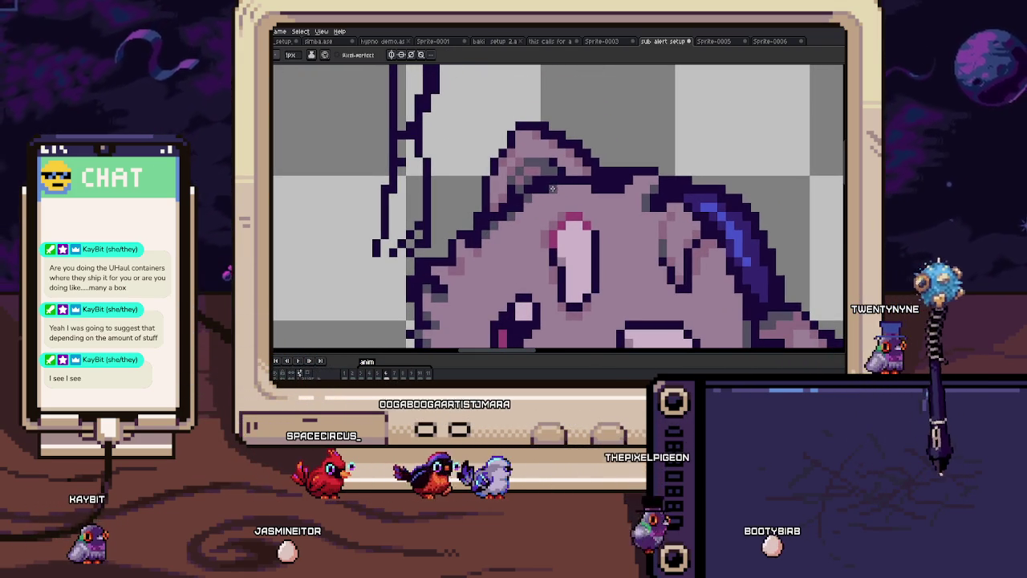
scroll(553, 188, down, 5)
drag(586, 229, 584, 219)
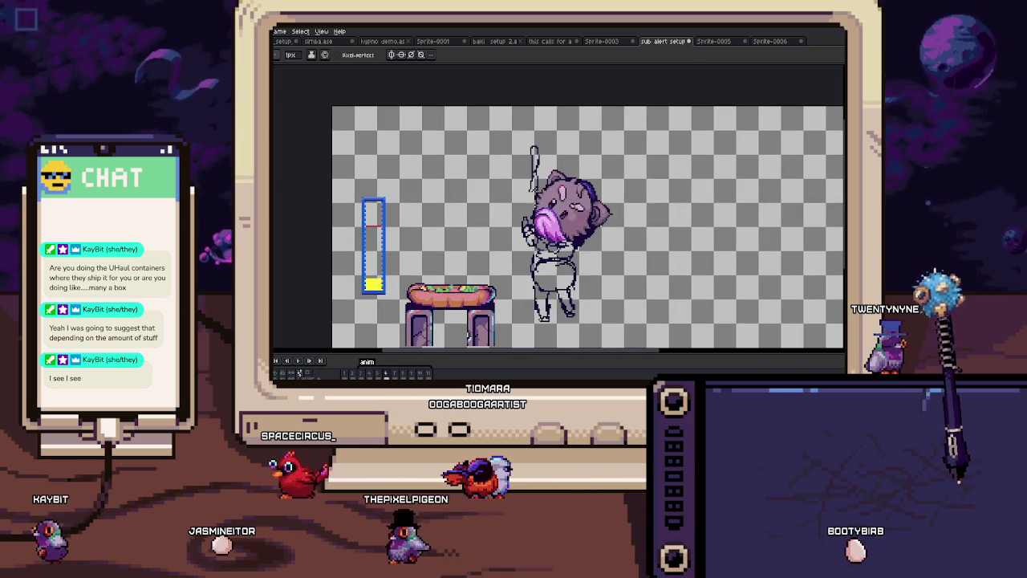
scroll(540, 192, up, 2)
scroll(541, 192, up, 1)
scroll(540, 193, up, 2)
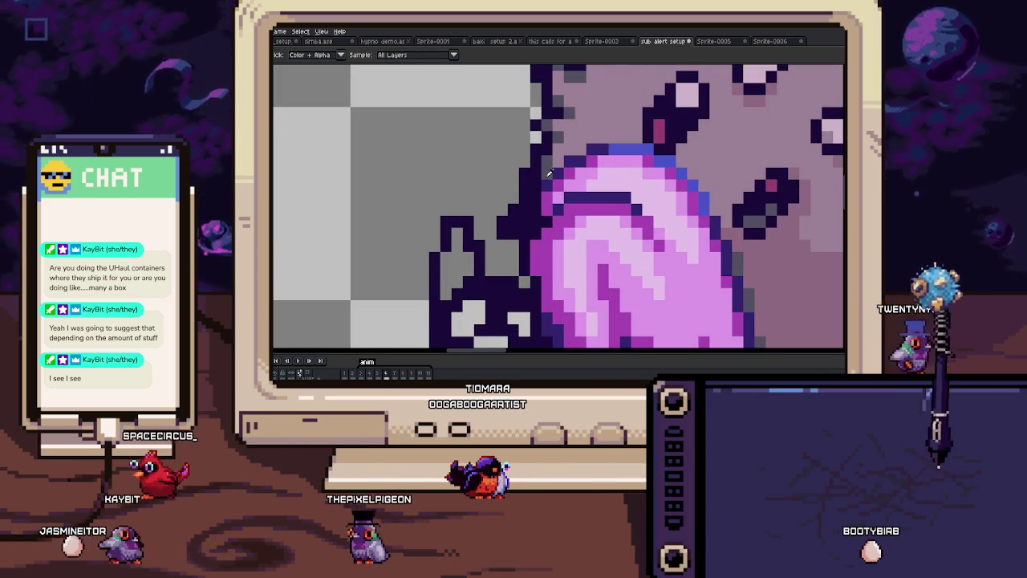
scroll(528, 224, down, 2)
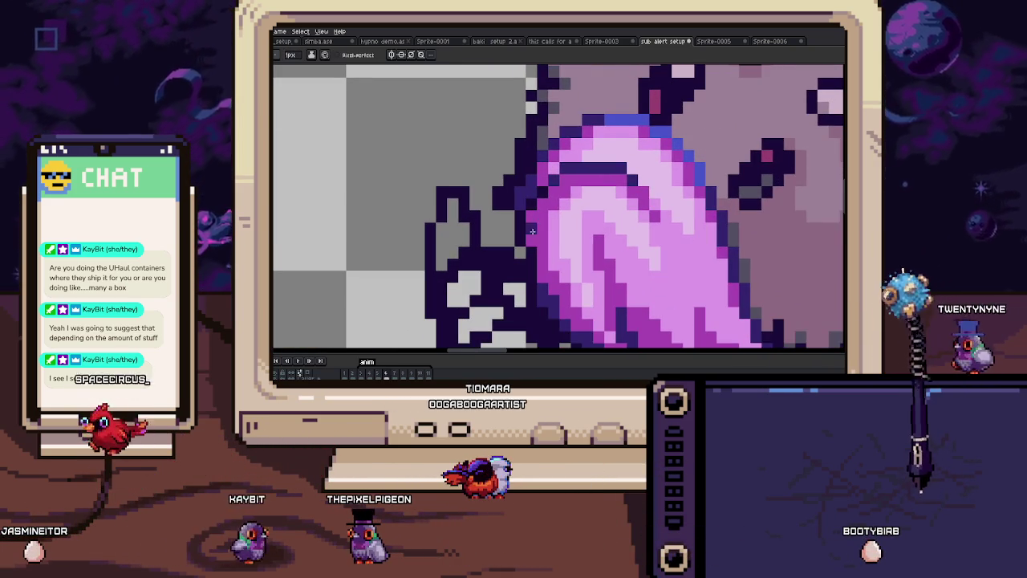
scroll(531, 250, down, 3)
scroll(534, 248, down, 2)
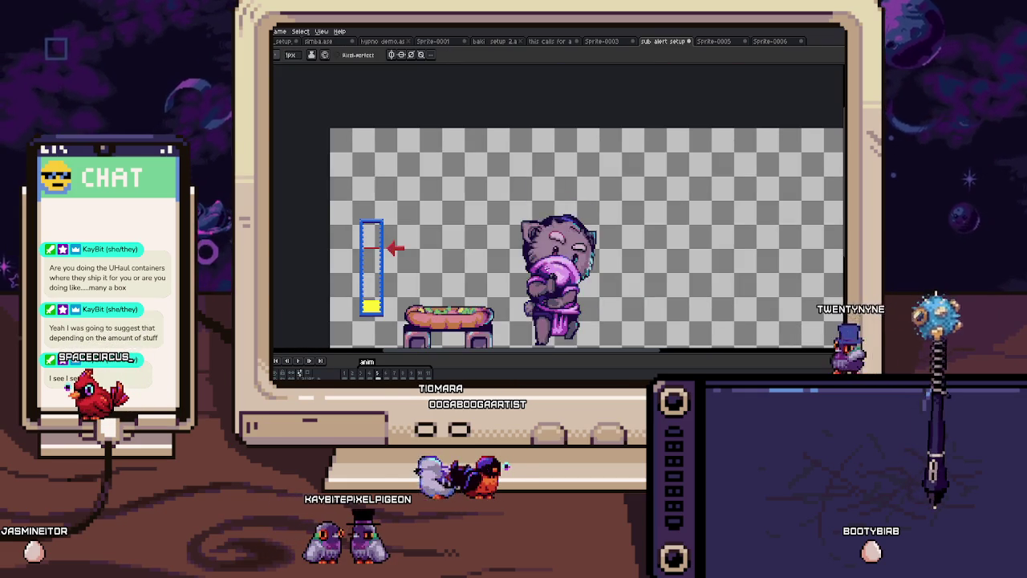
scroll(550, 254, down, 1)
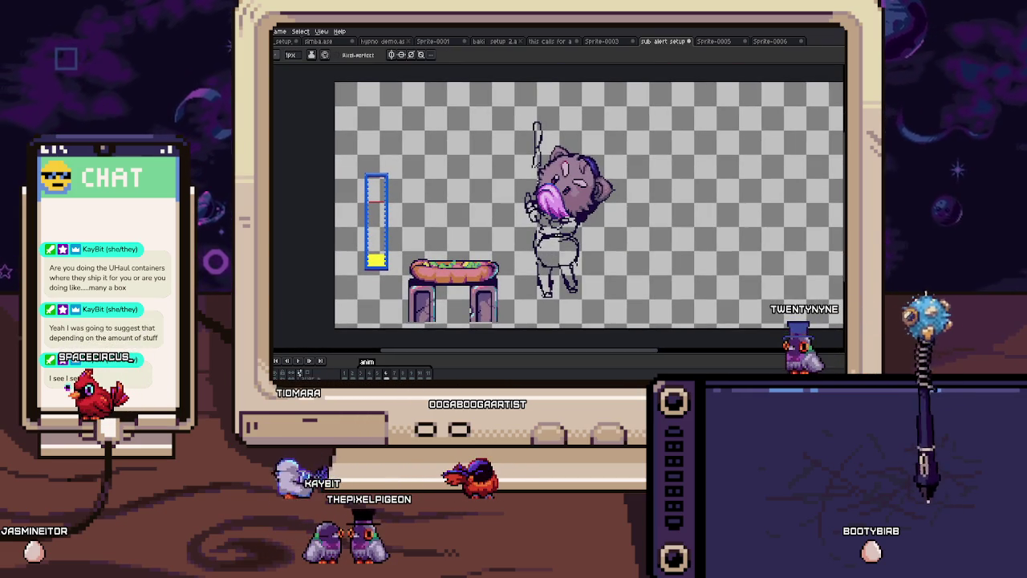
scroll(570, 265, up, 2)
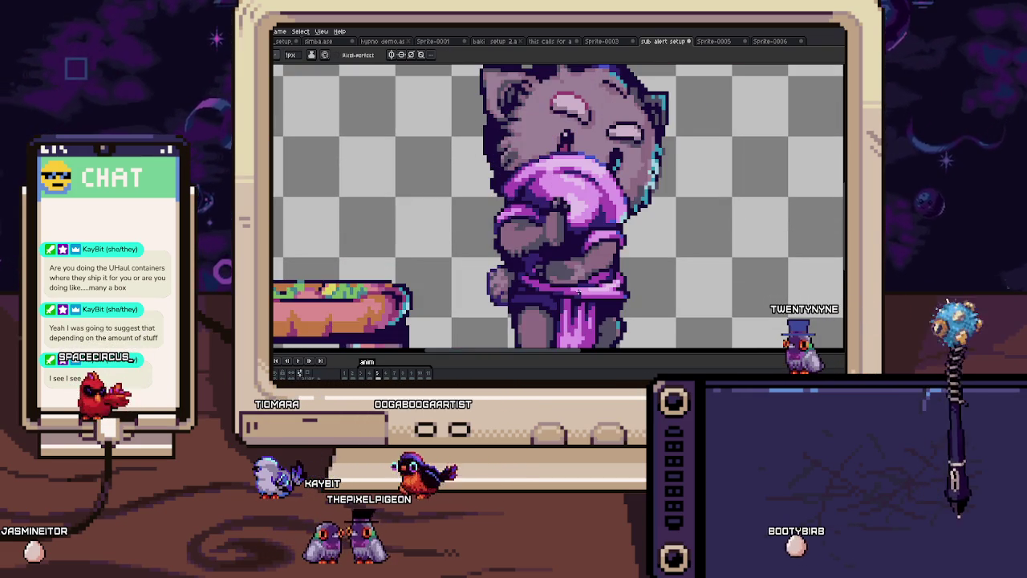
Step: Switch to the Pencil and compare the line-art frame with the coloured frame
key(b)
scroll(601, 237, up, 1)
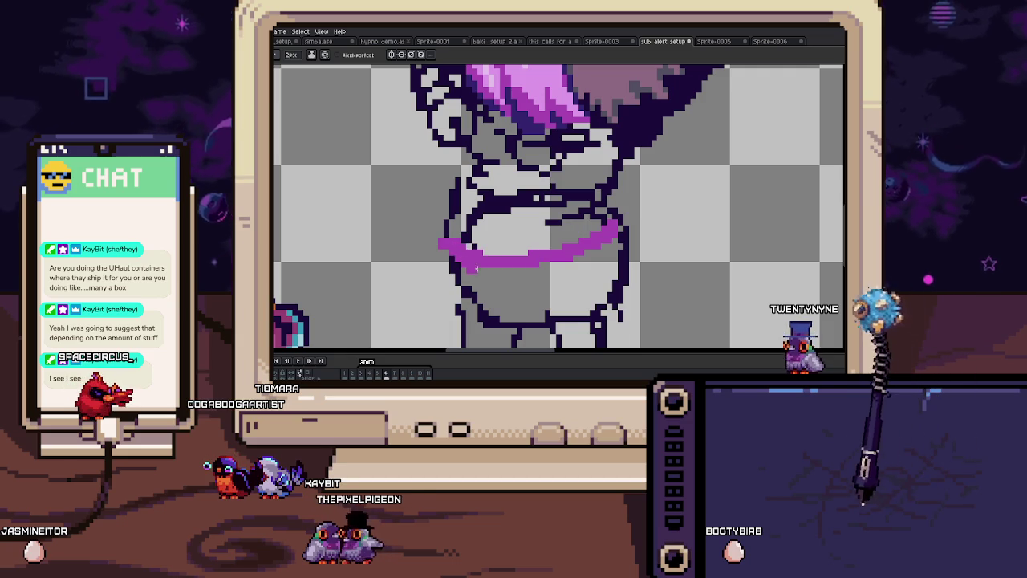
scroll(624, 258, up, 1)
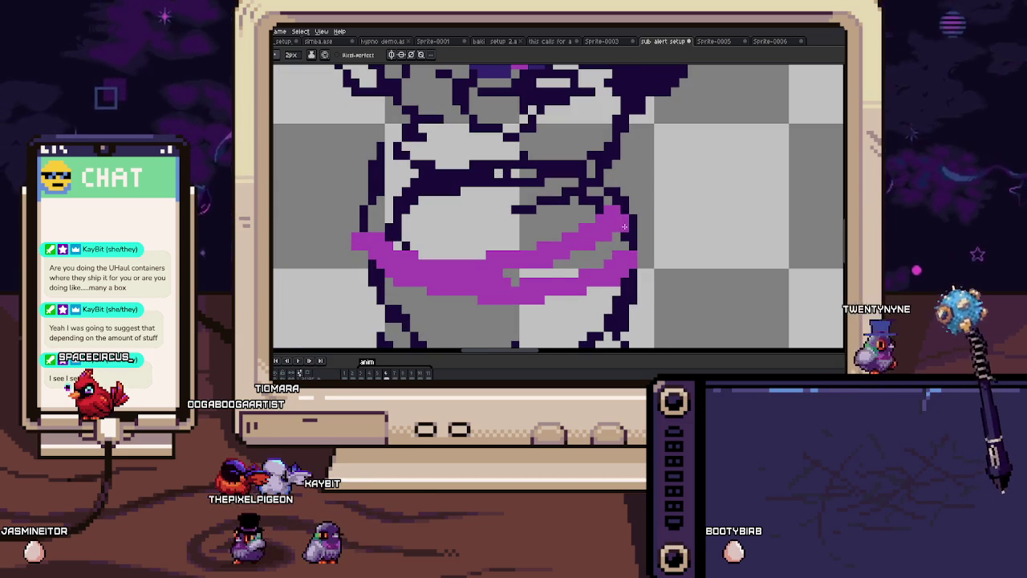
key(b)
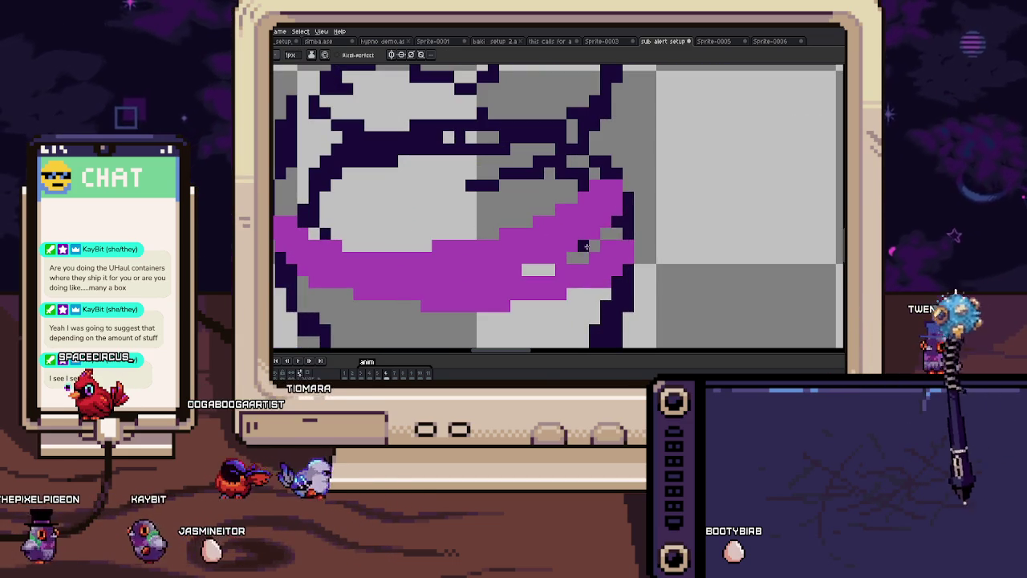
scroll(589, 295, down, 3)
key(Left)
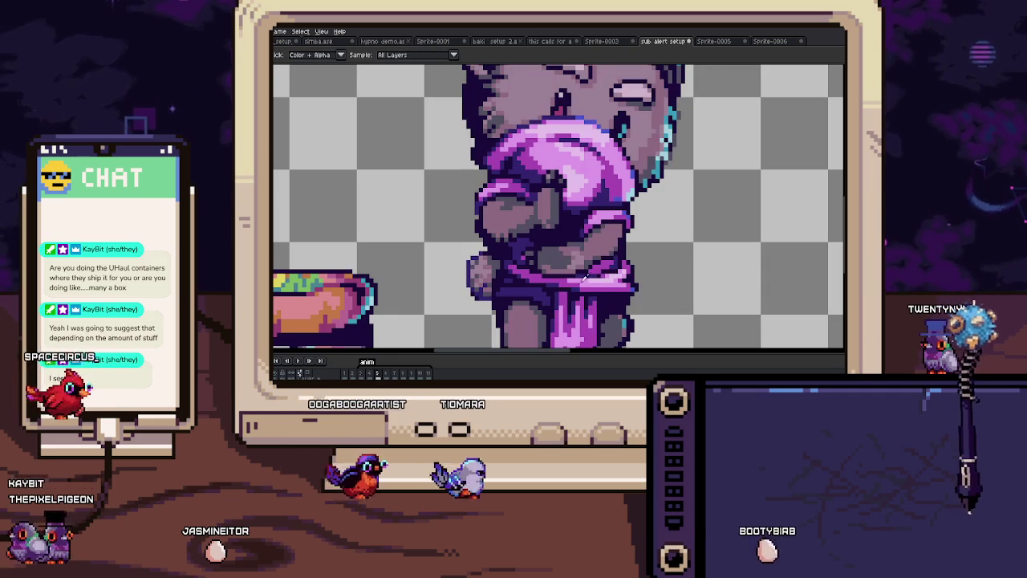
key(Right)
scroll(617, 250, up, 3)
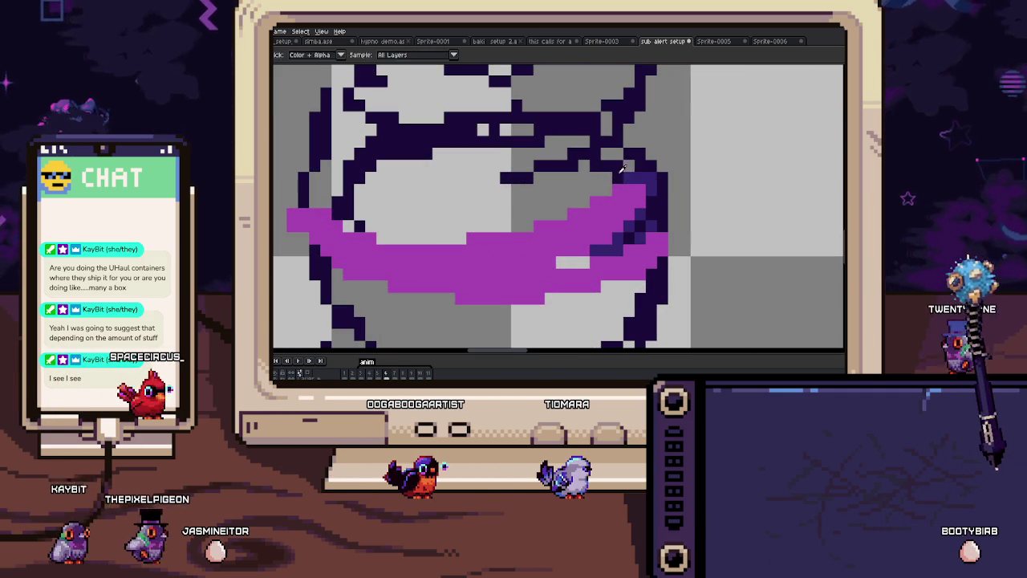
Step: Extend the dark outline leftward and draw a dark row below the purple band
drag(595, 201, 647, 198)
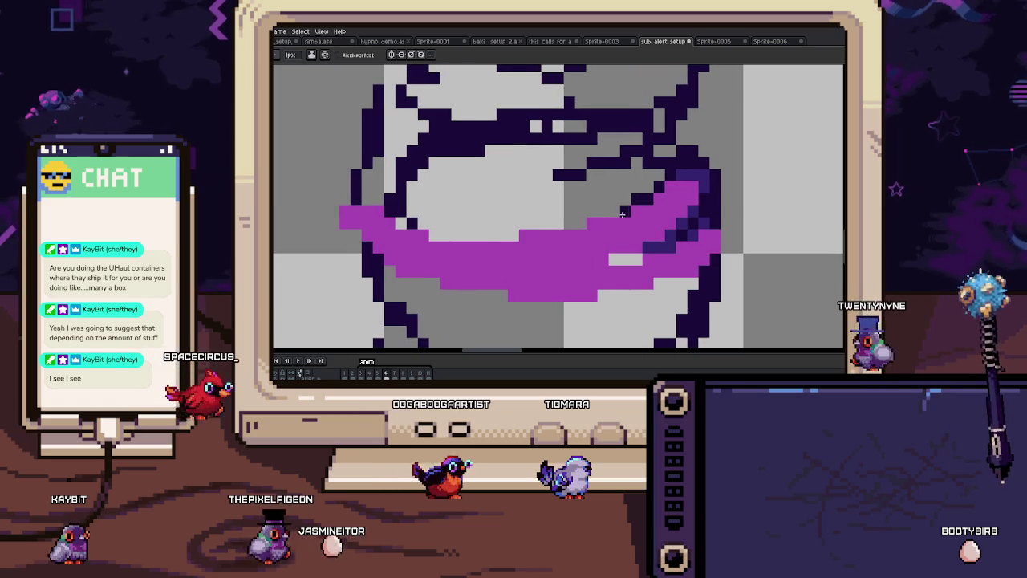
drag(575, 217, 636, 210)
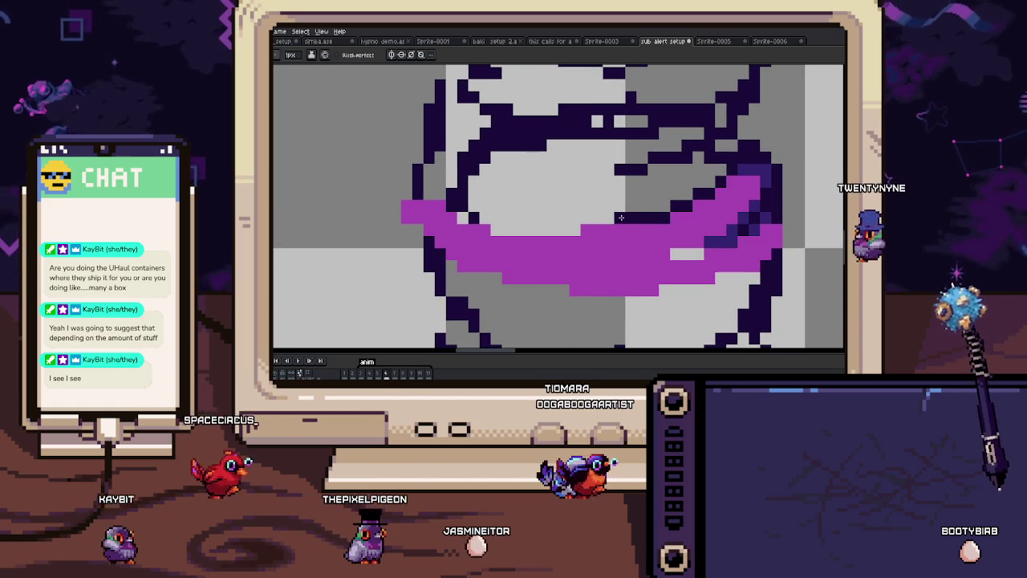
drag(486, 230, 474, 218)
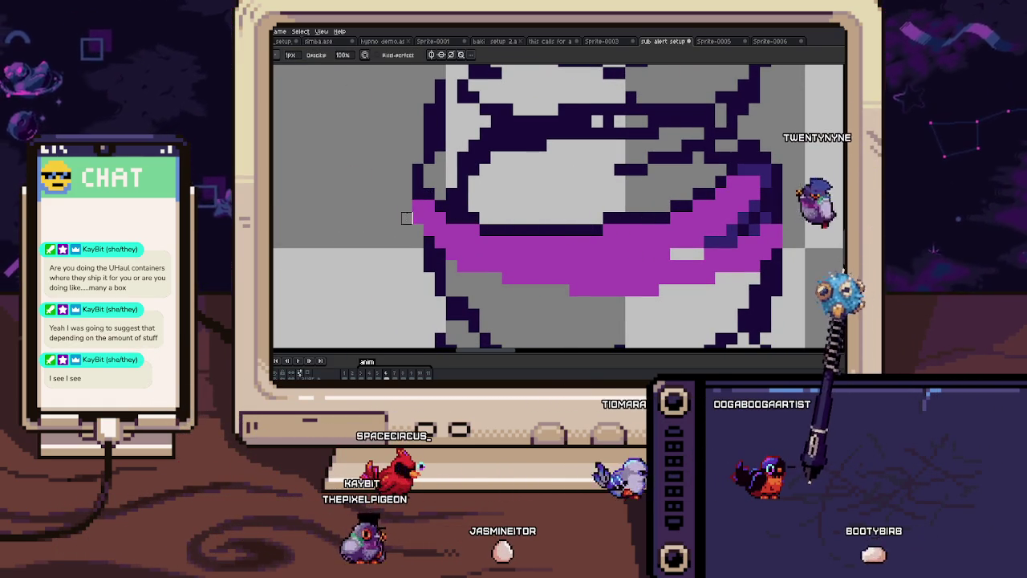
key(space)
drag(427, 244, 391, 217)
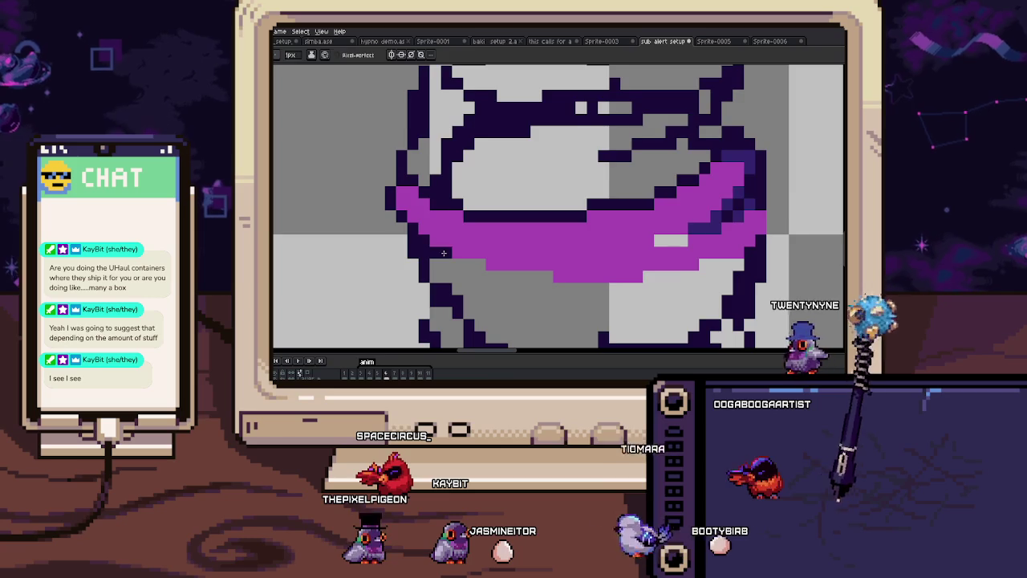
drag(441, 249, 512, 265)
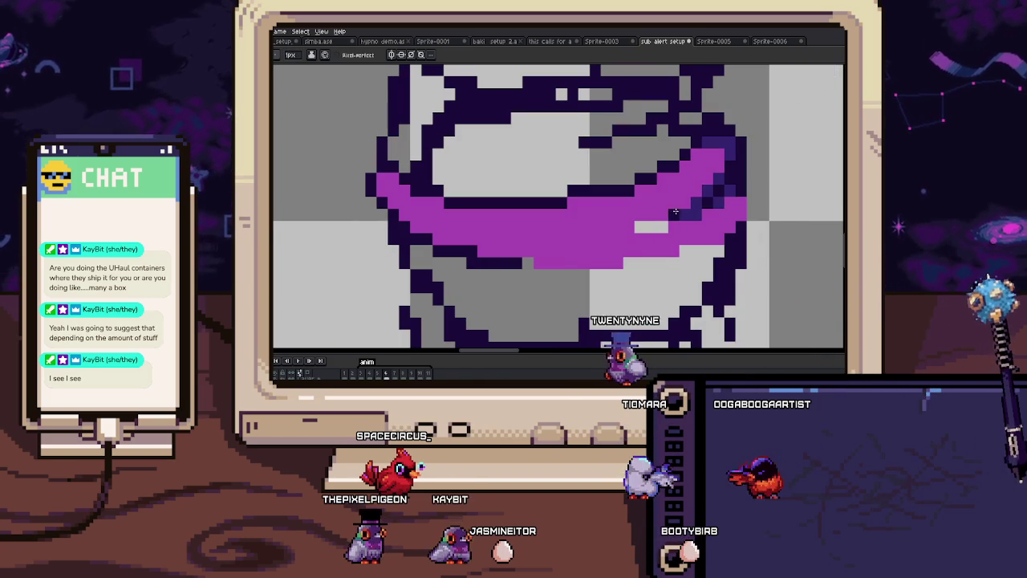
drag(549, 258, 568, 215)
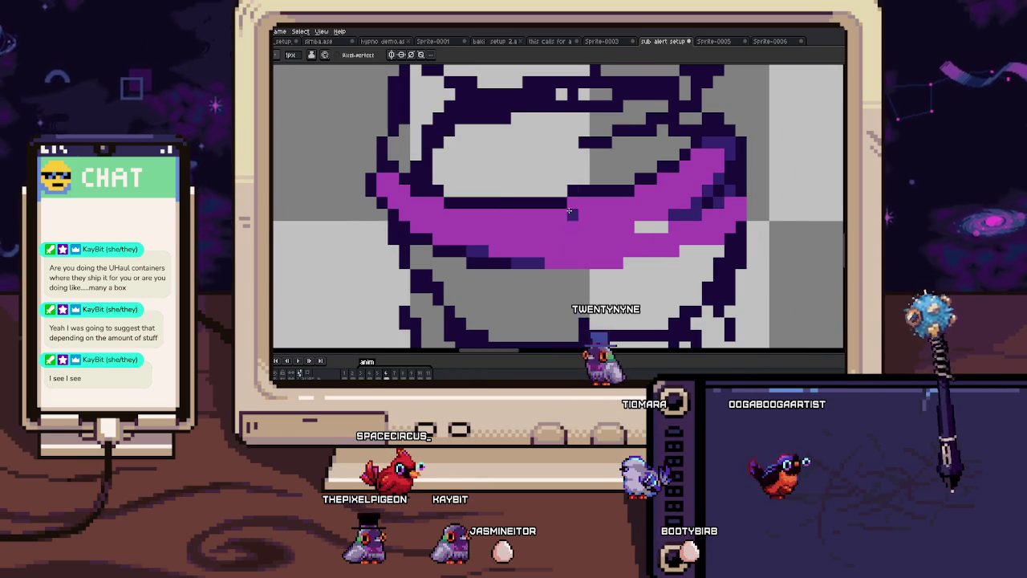
Step: Add more dark outline pixels beneath the band and check against the previous frame
scroll(574, 202, up, 2)
scroll(462, 220, down, 2)
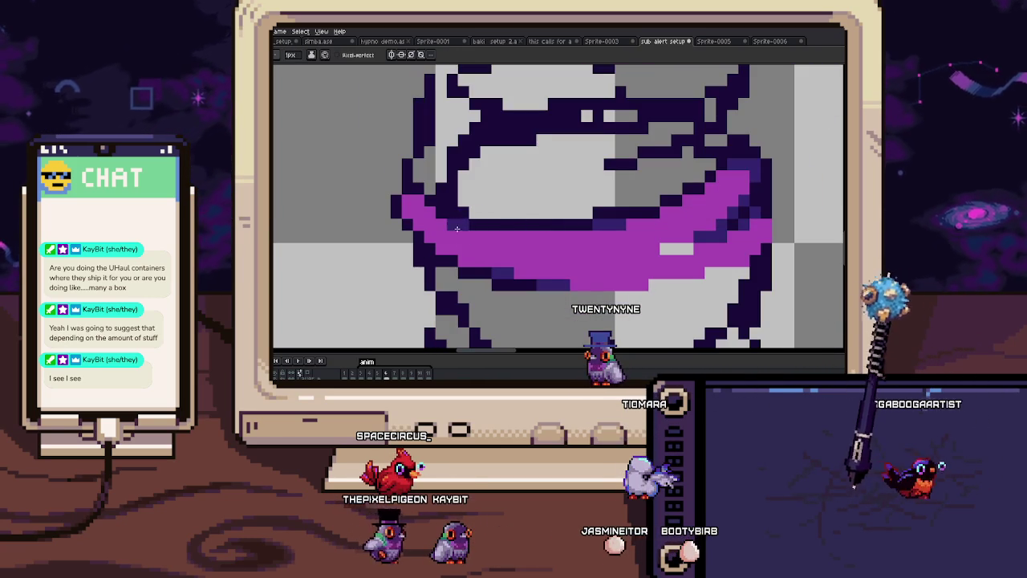
scroll(454, 226, down, 3)
scroll(544, 232, up, 3)
drag(499, 255, 584, 245)
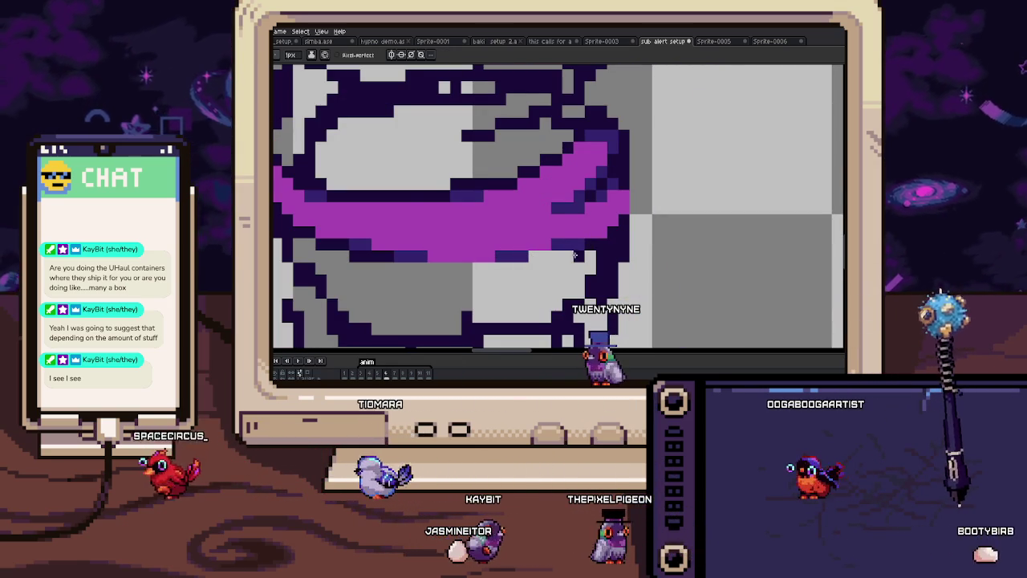
key(Left)
key(Right)
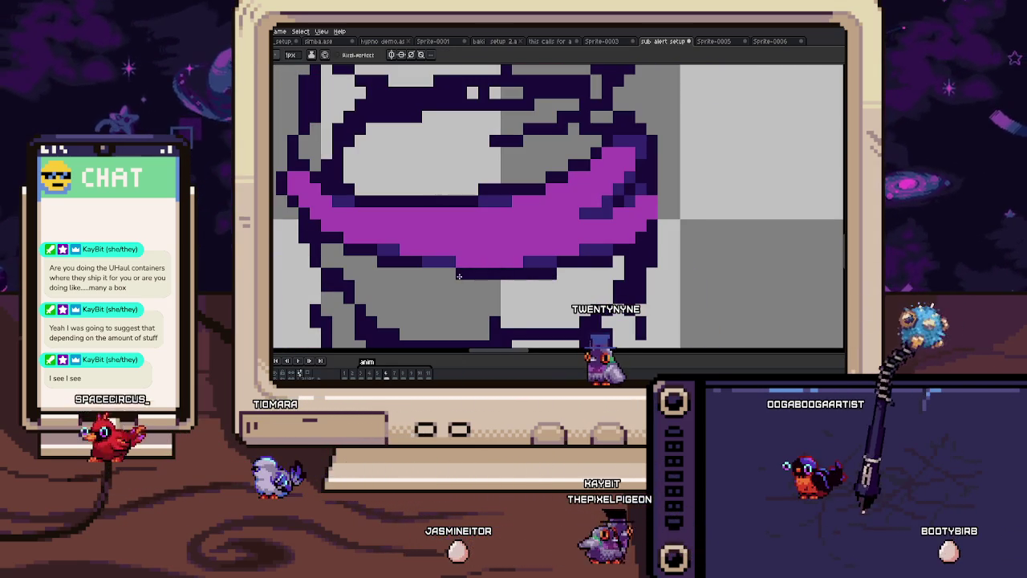
scroll(431, 275, down, 3)
Step: Paint a light-pink highlight stroke across the purple band and along the cloth
scroll(507, 282, up, 3)
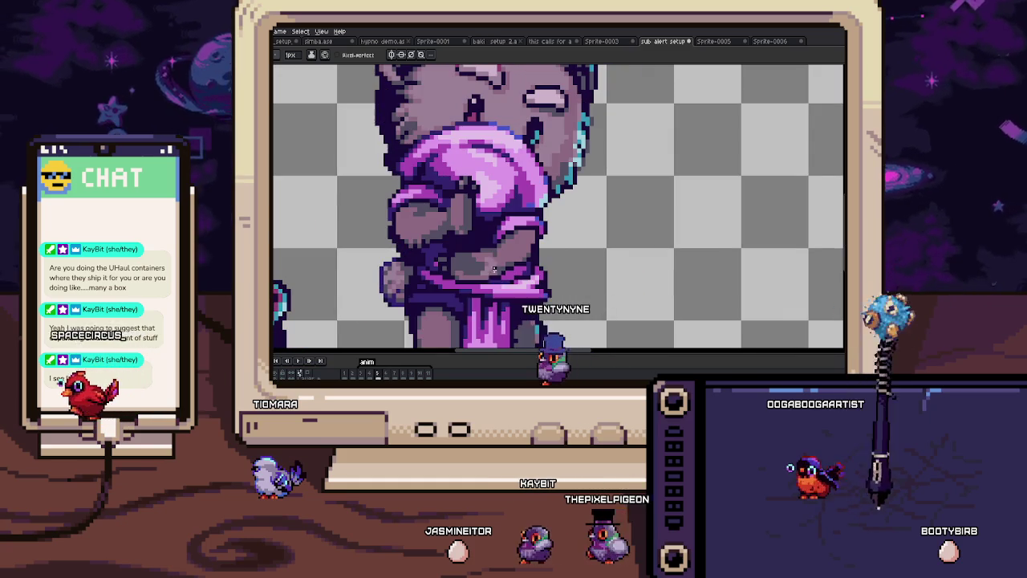
scroll(501, 286, up, 2)
scroll(502, 287, up, 2)
mouse_move(337, 255)
mouse_down()
mouse_move(620, 239)
mouse_move(711, 166)
mouse_up()
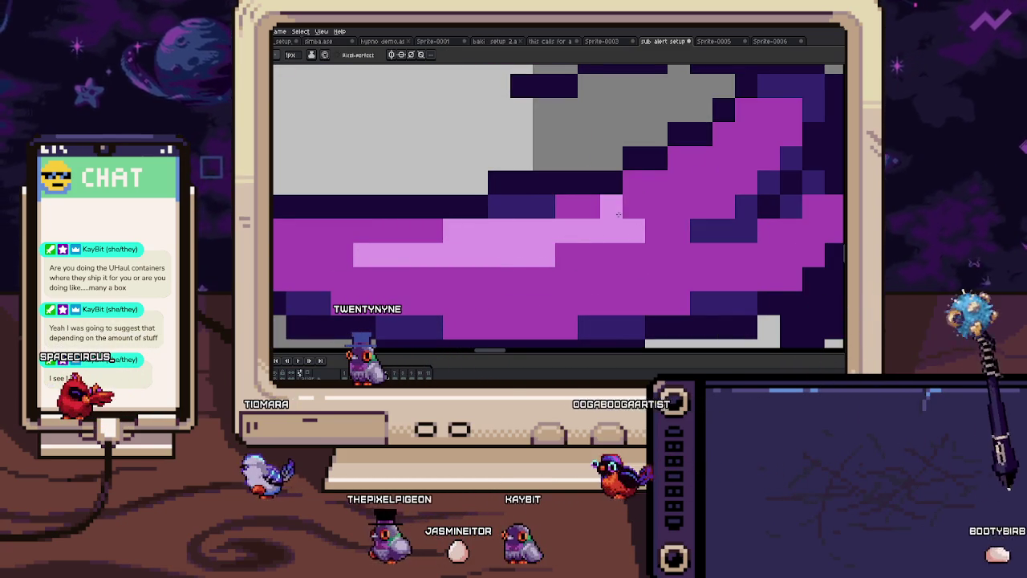
scroll(710, 166, down, 2)
scroll(711, 166, down, 2)
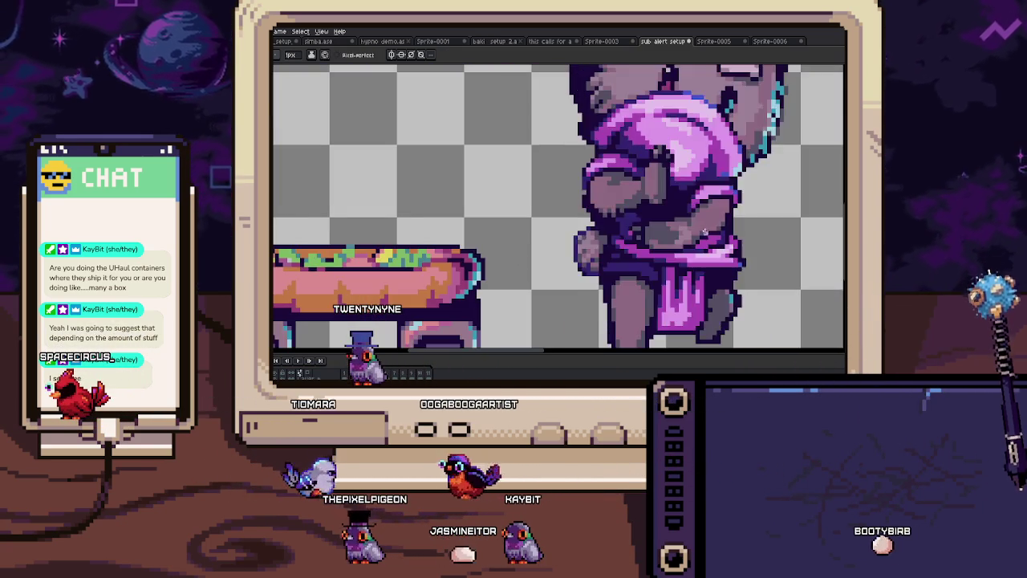
scroll(589, 225, up, 4)
click(589, 221)
drag(589, 225, 715, 214)
Step: Add two more light-pink highlight rows to the cloth and sample a pink from the coloured frame
scroll(479, 240, down, 2)
scroll(479, 240, up, 2)
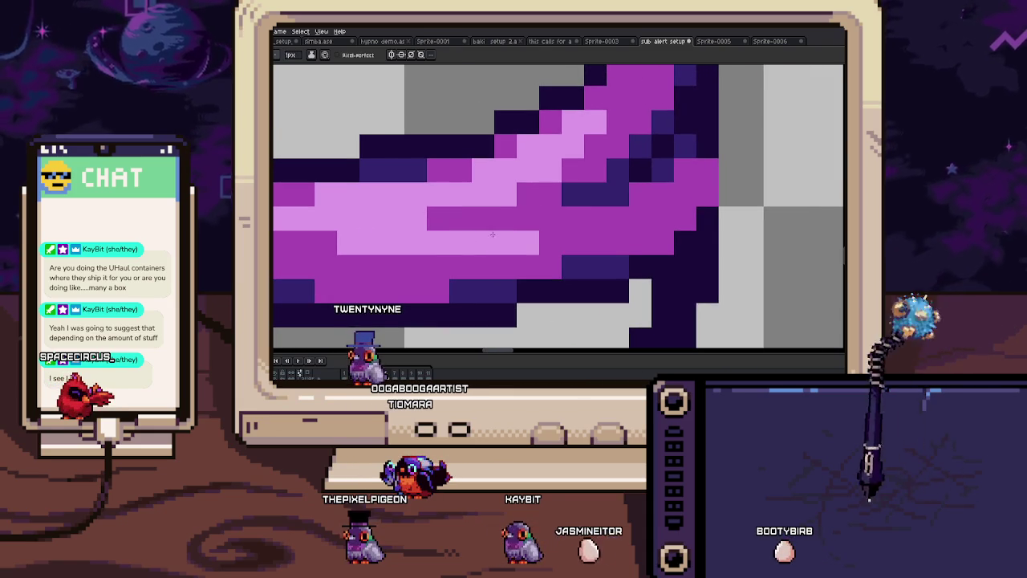
drag(624, 241, 536, 238)
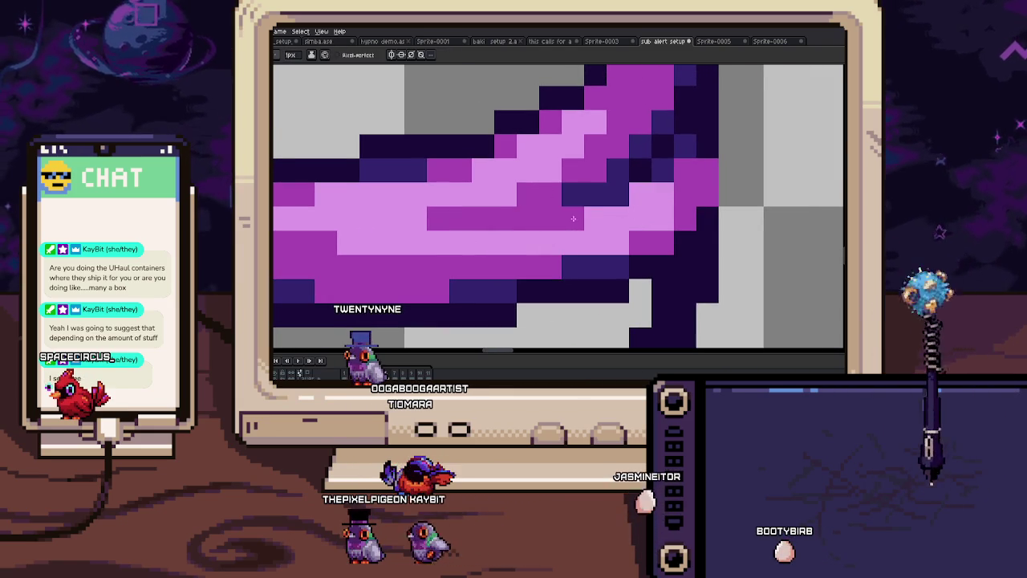
scroll(675, 201, down, 2)
scroll(506, 232, up, 2)
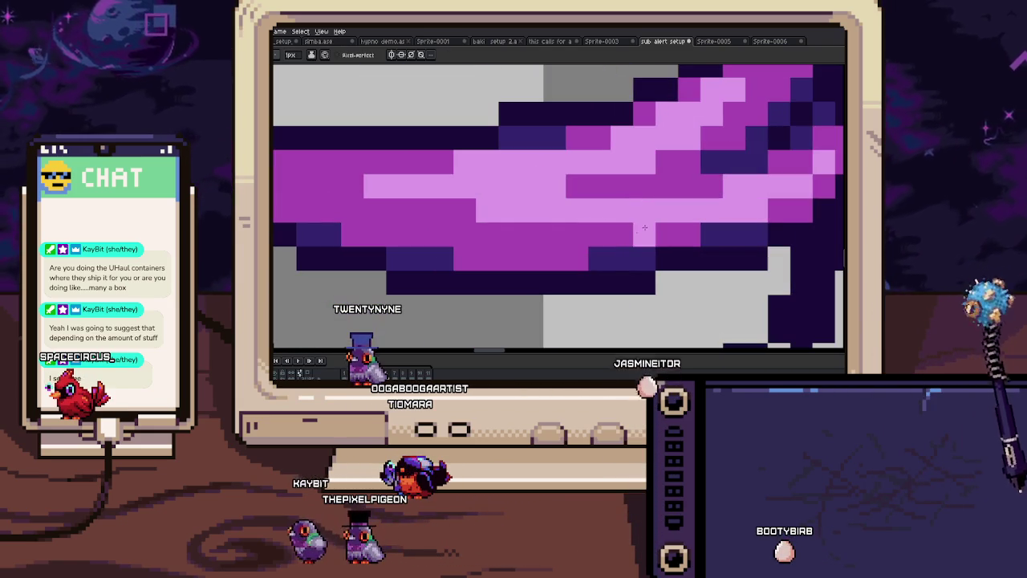
drag(587, 238, 498, 238)
scroll(416, 210, down, 2)
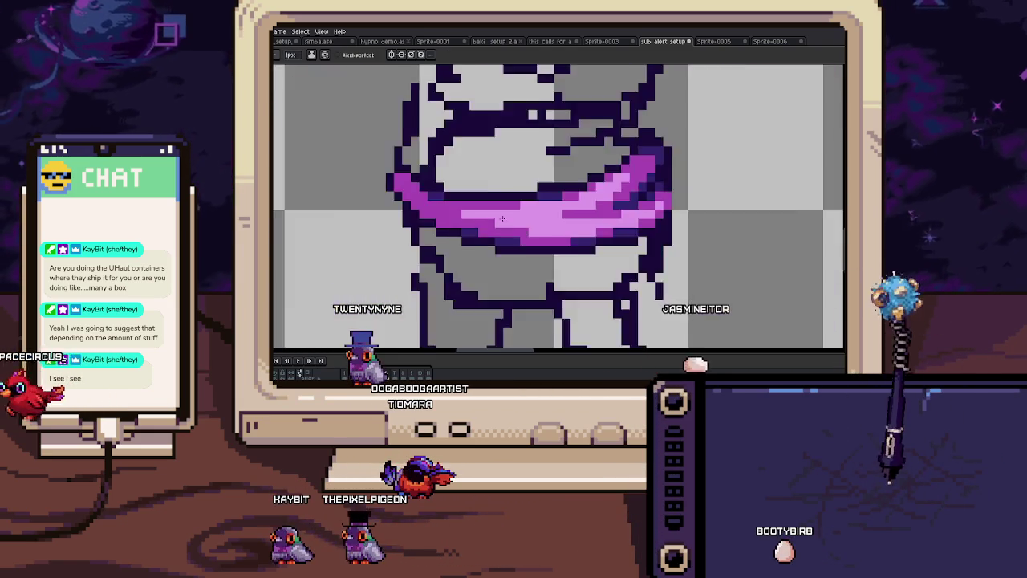
scroll(552, 242, up, 2)
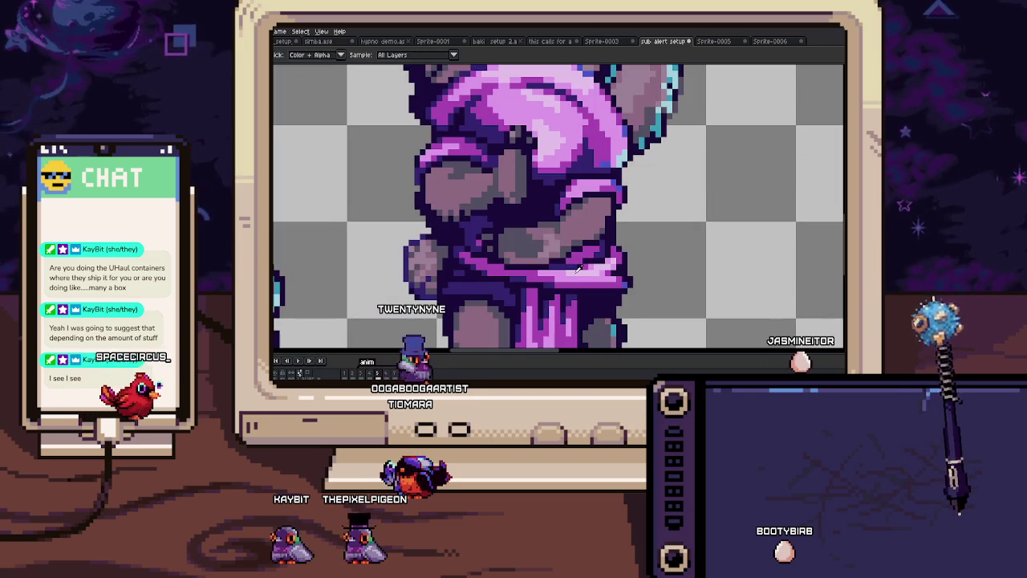
alt+click(578, 269)
scroll(537, 212, up, 2)
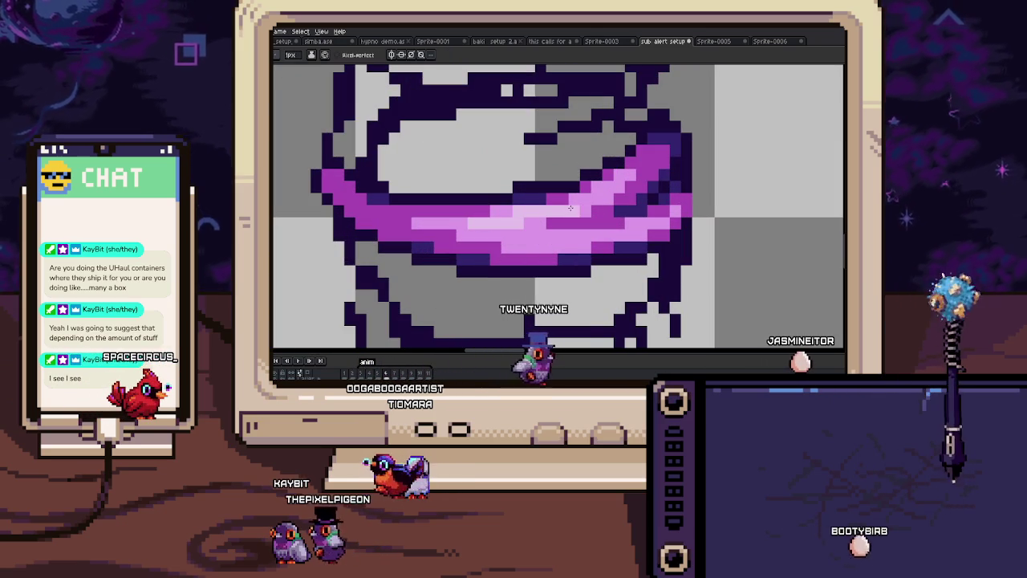
scroll(568, 210, down, 2)
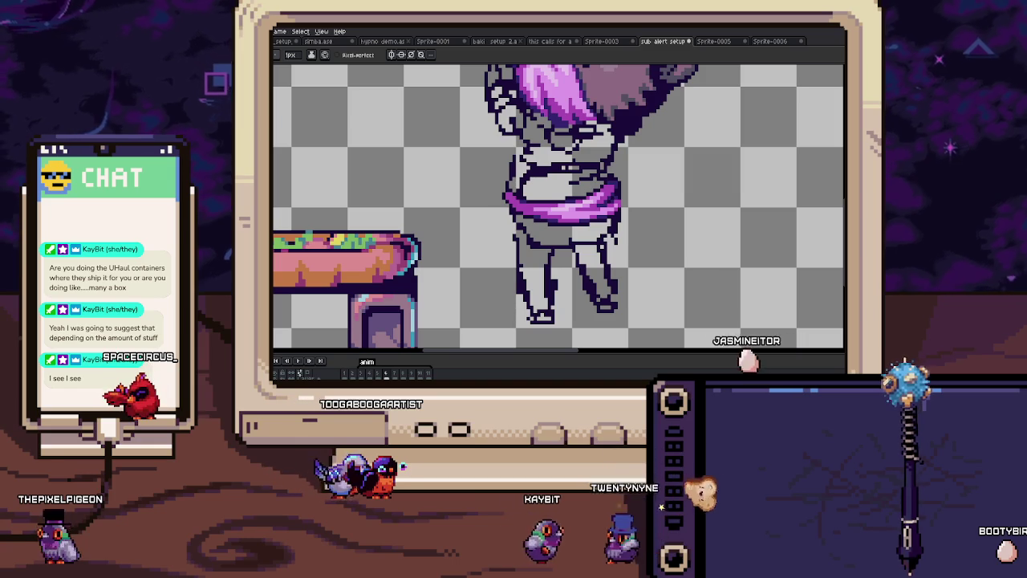
Step: Pan and zoom out to show the whole cat with its shaded purple cloth
mouse_move(580, 241)
mouse_down()
mouse_move(572, 265)
mouse_move(536, 263)
mouse_up()
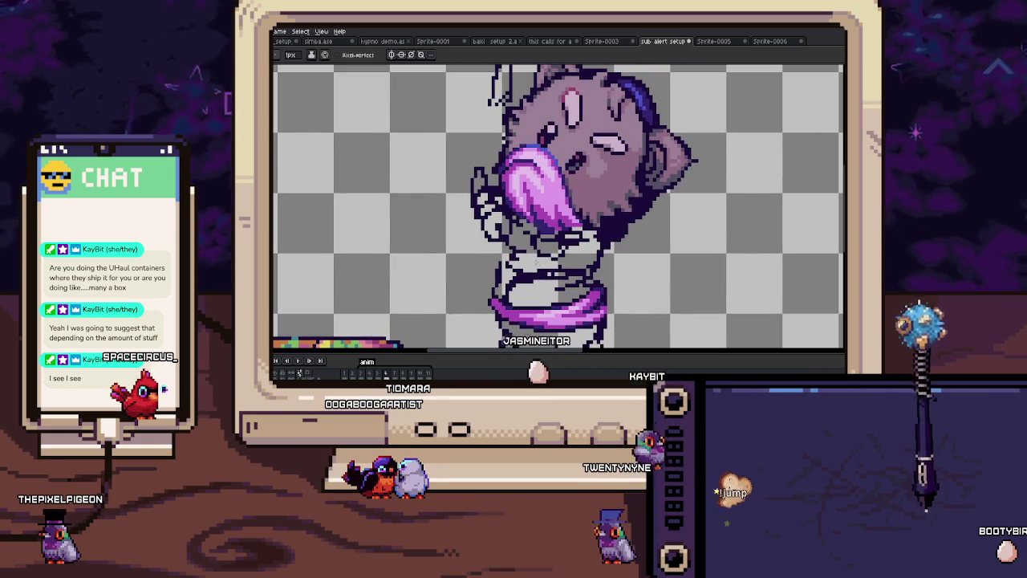
scroll(517, 288, down, 2)
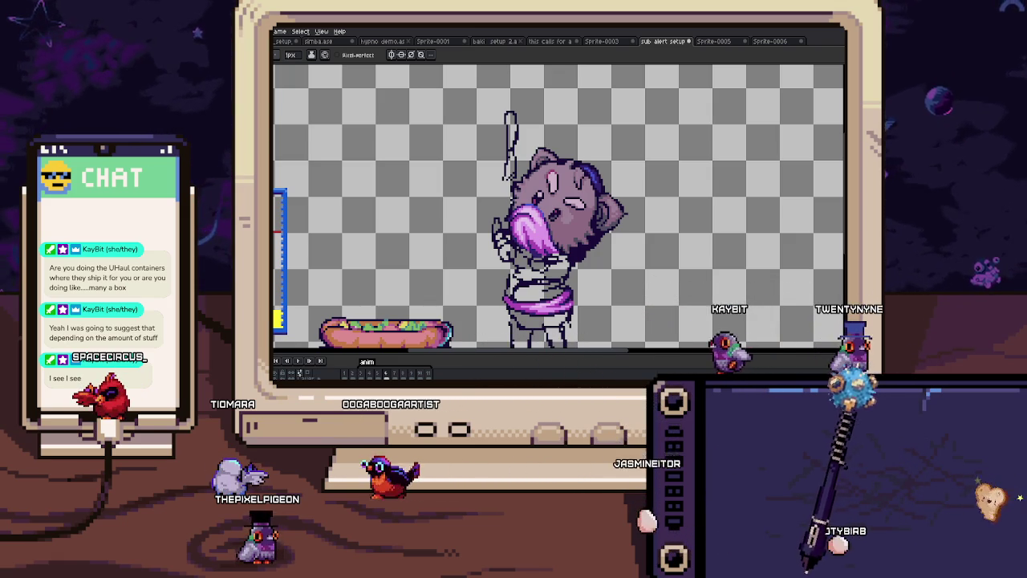
Step: Compare with the neighbouring frame and sample a face colour for the closed eye
key(Right)
key(Left)
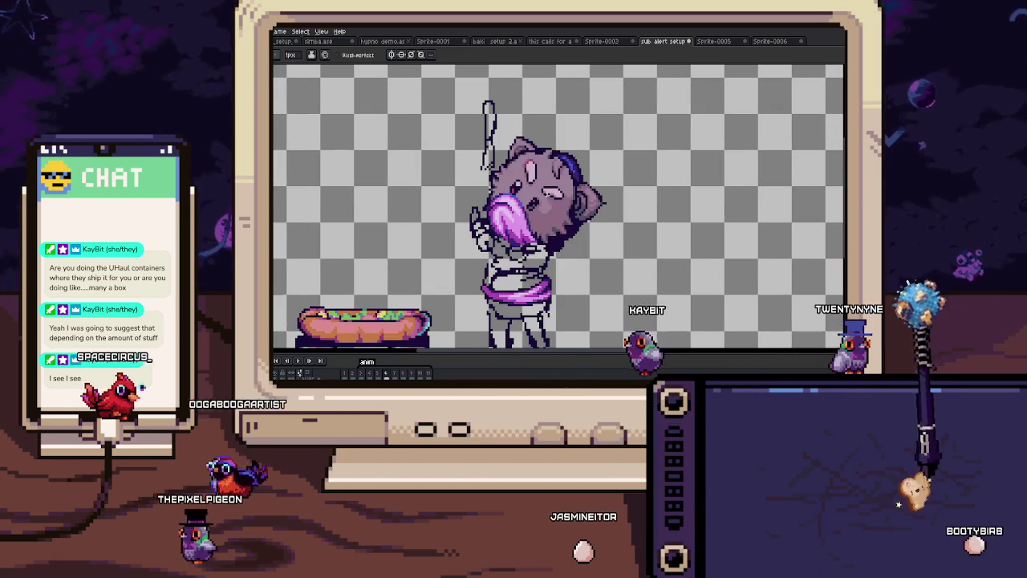
scroll(503, 238, up, 2)
scroll(503, 238, up, 3)
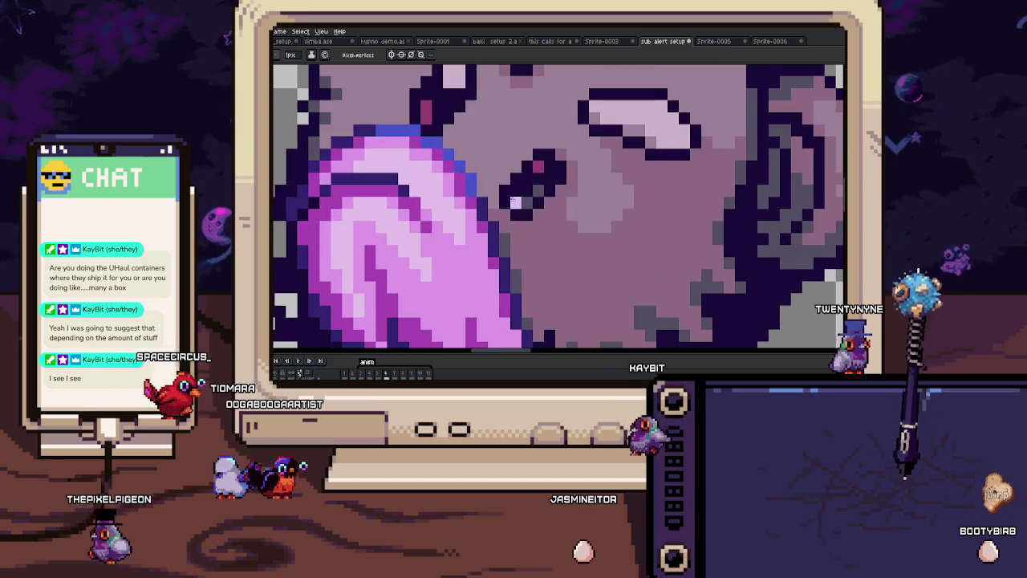
alt+click(503, 238)
scroll(537, 214, down, 3)
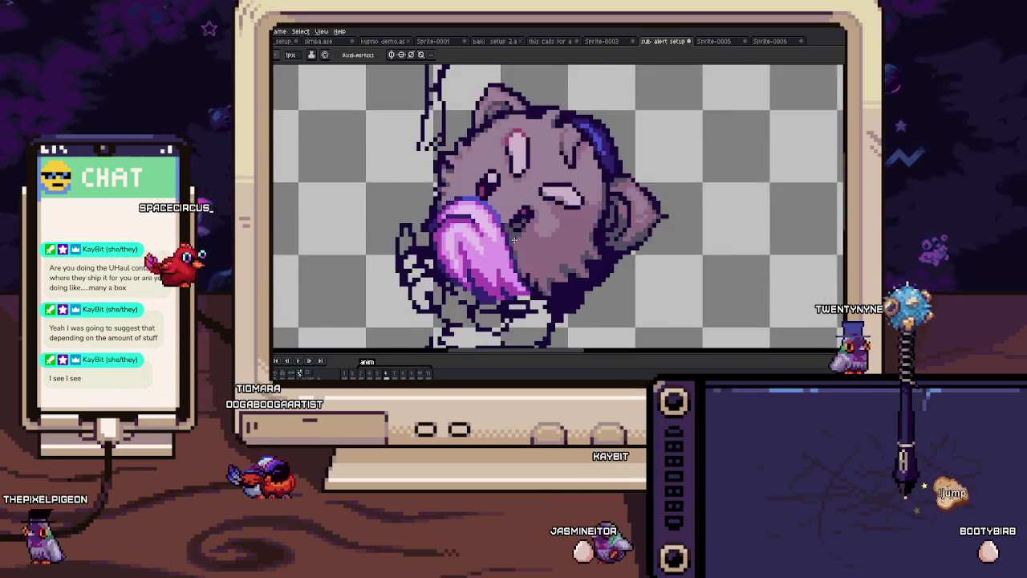
scroll(515, 211, up, 3)
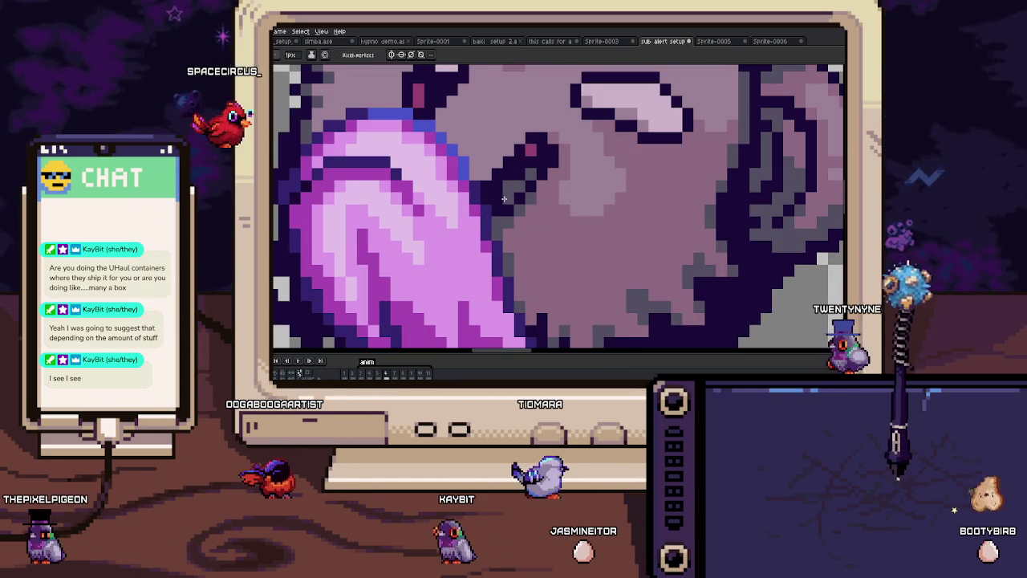
scroll(537, 197, down, 4)
scroll(546, 211, up, 4)
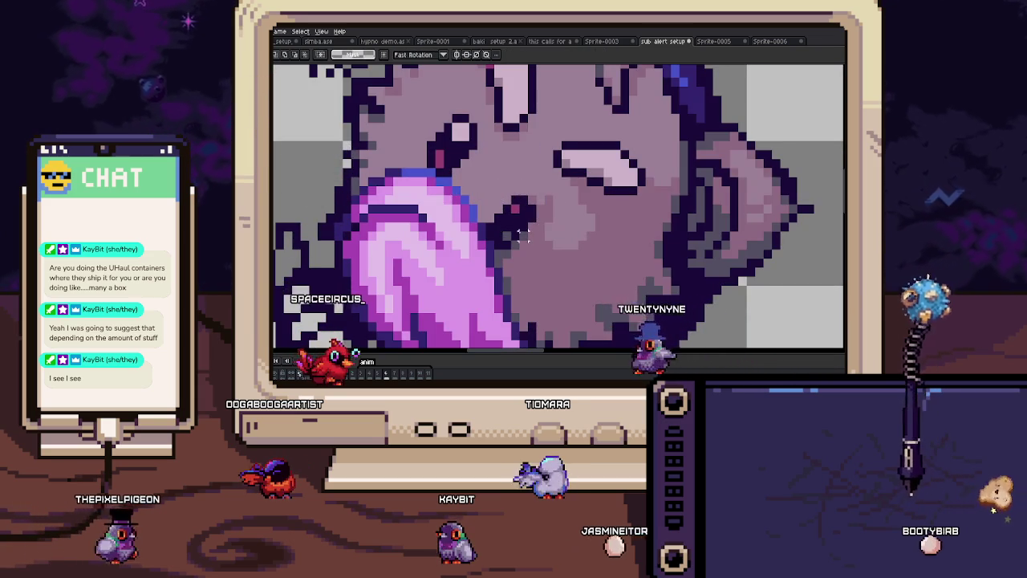
scroll(545, 217, down, 4)
scroll(538, 251, up, 4)
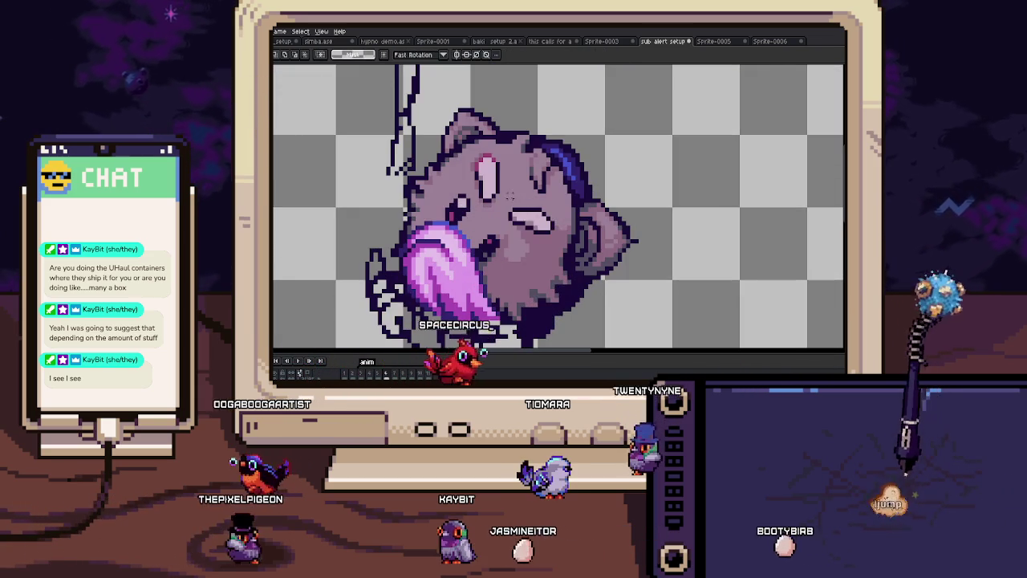
Step: Move the selected eye pixels to their new spot and commit the move
click(531, 215)
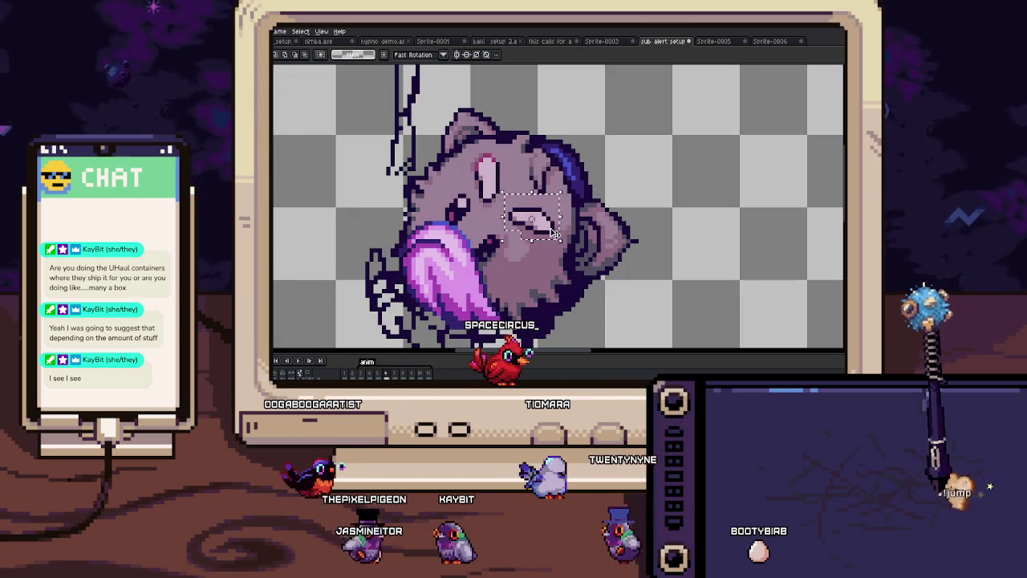
key(Return)
scroll(549, 238, up, 5)
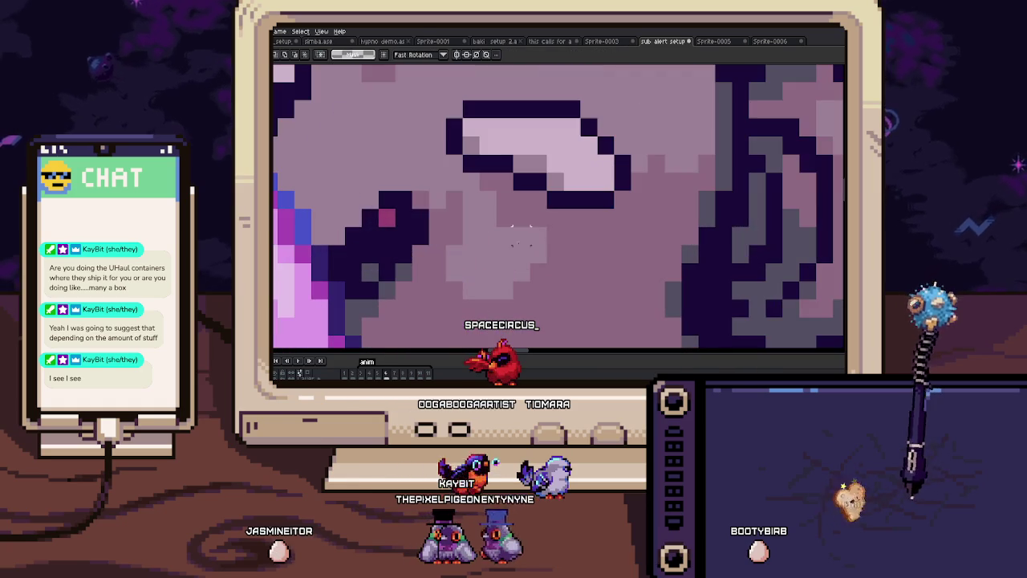
scroll(516, 230, down, 4)
scroll(522, 232, down, 1)
scroll(537, 239, up, 4)
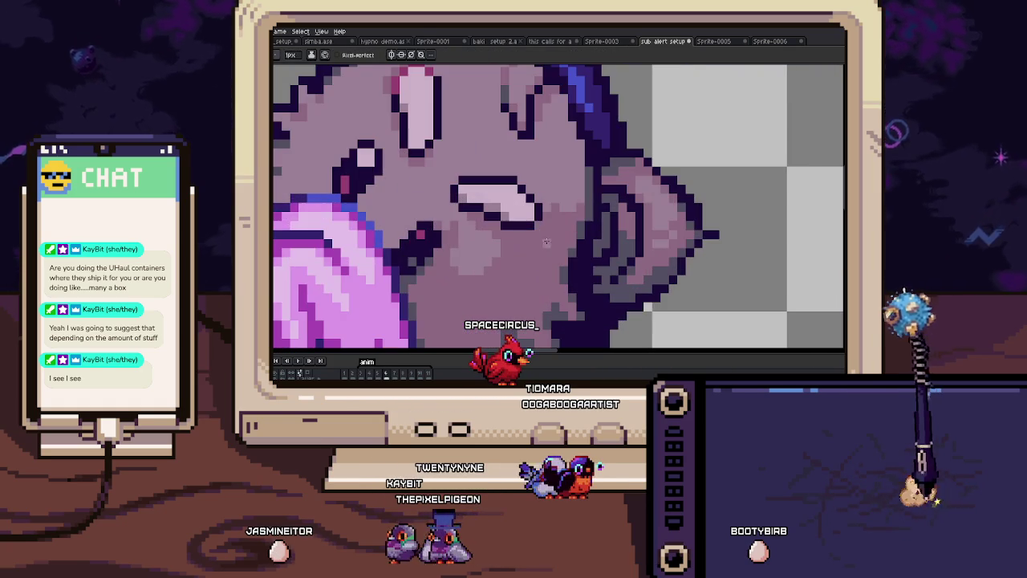
scroll(525, 249, up, 1)
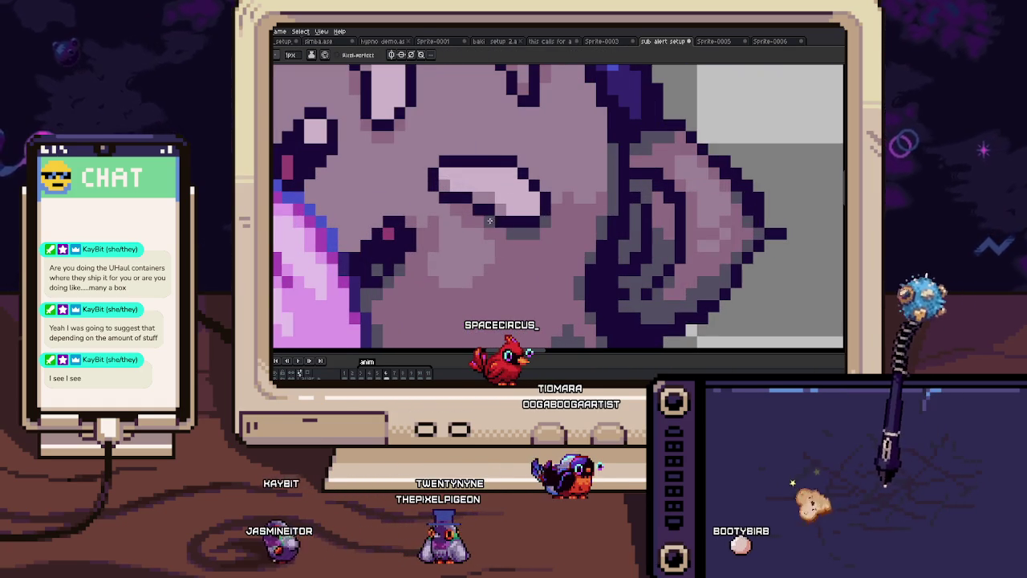
scroll(465, 209, down, 2)
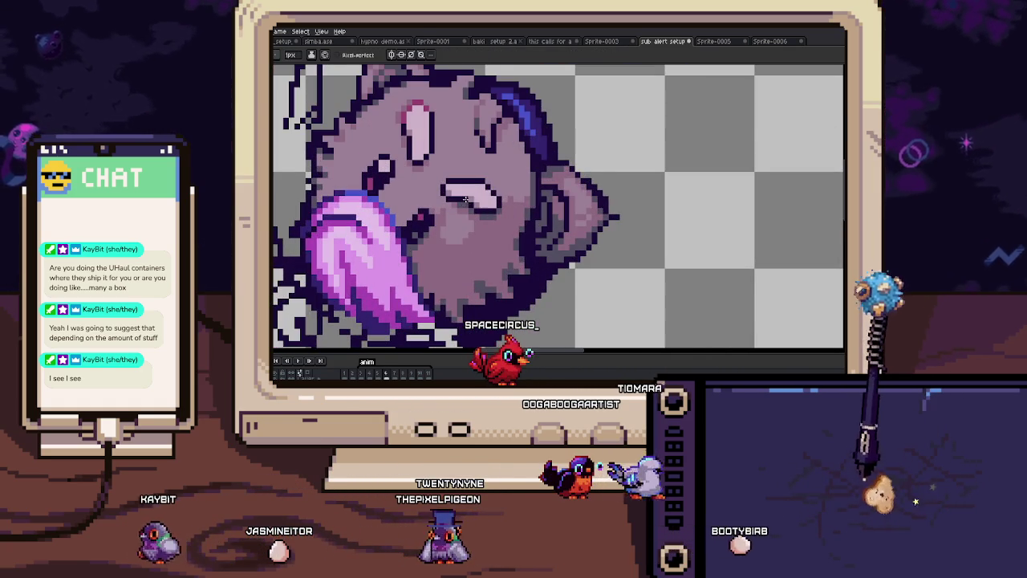
scroll(464, 204, down, 4)
scroll(468, 202, up, 6)
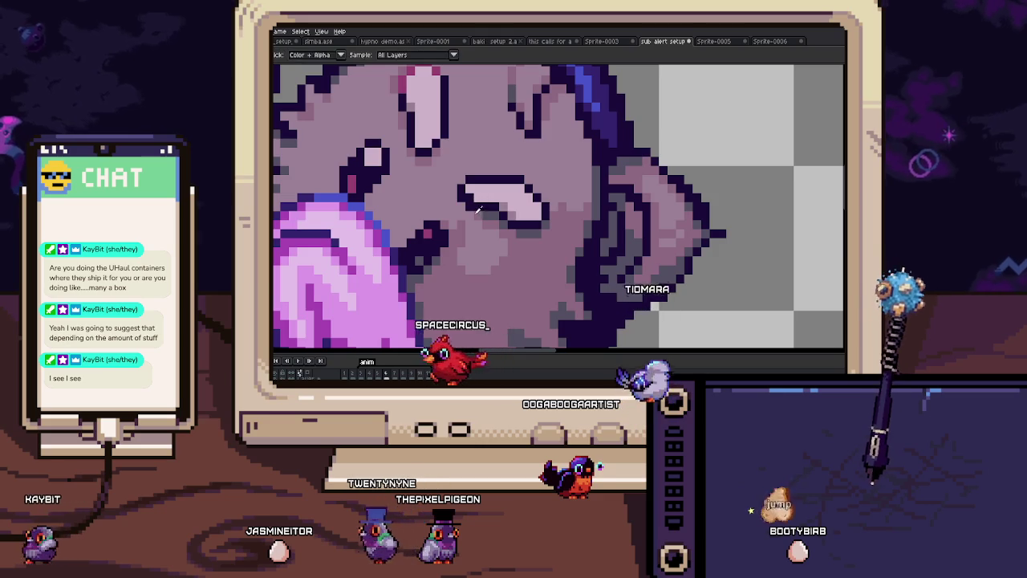
scroll(469, 201, down, 2)
scroll(471, 205, down, 2)
scroll(474, 210, up, 5)
scroll(477, 213, up, 1)
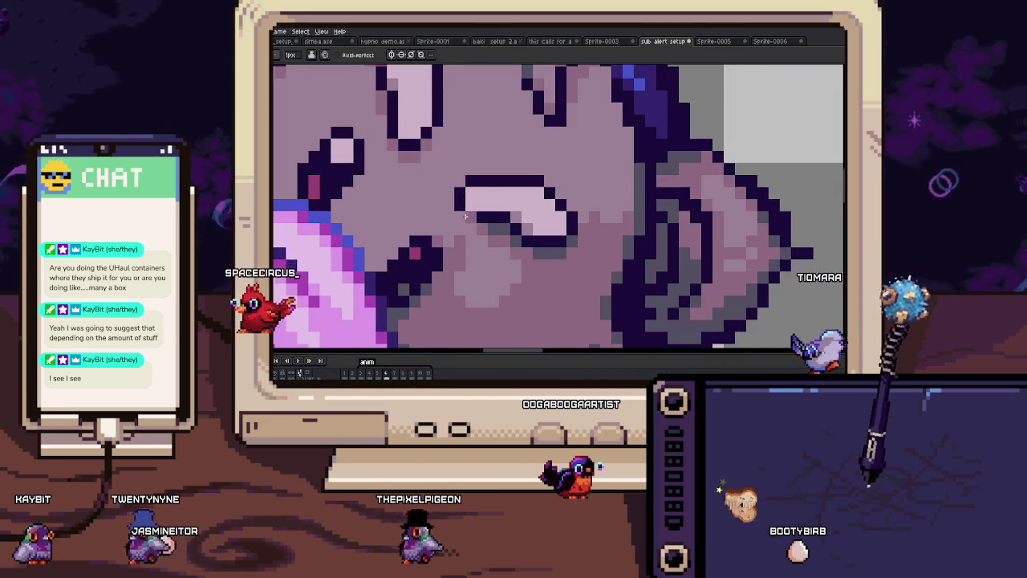
scroll(481, 223, down, 4)
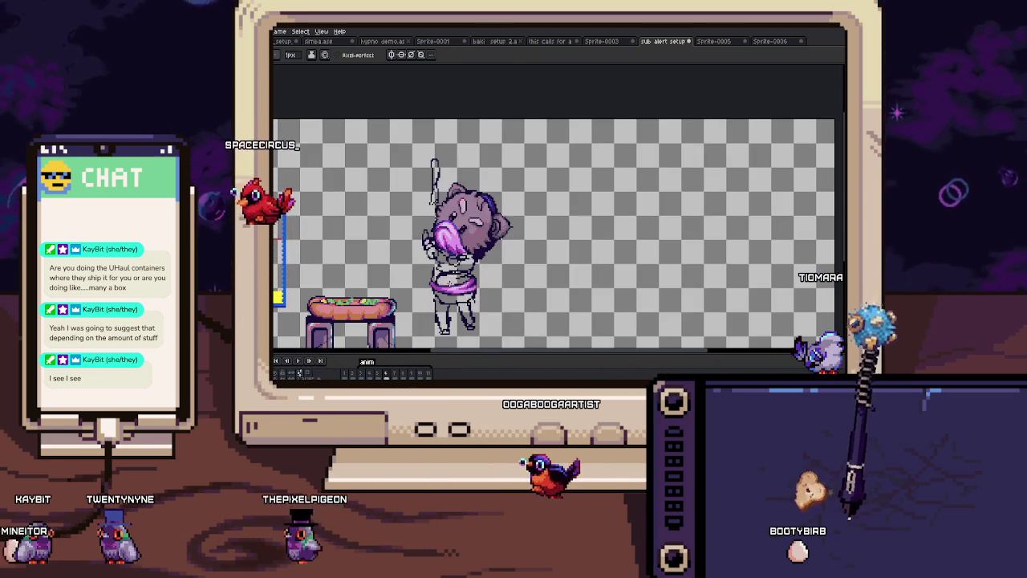
Step: Nudge the view and flip back and forth between frames 5 and 6
drag(465, 293, 487, 283)
key(comma)
key(period)
key(comma)
scroll(506, 241, up, 4)
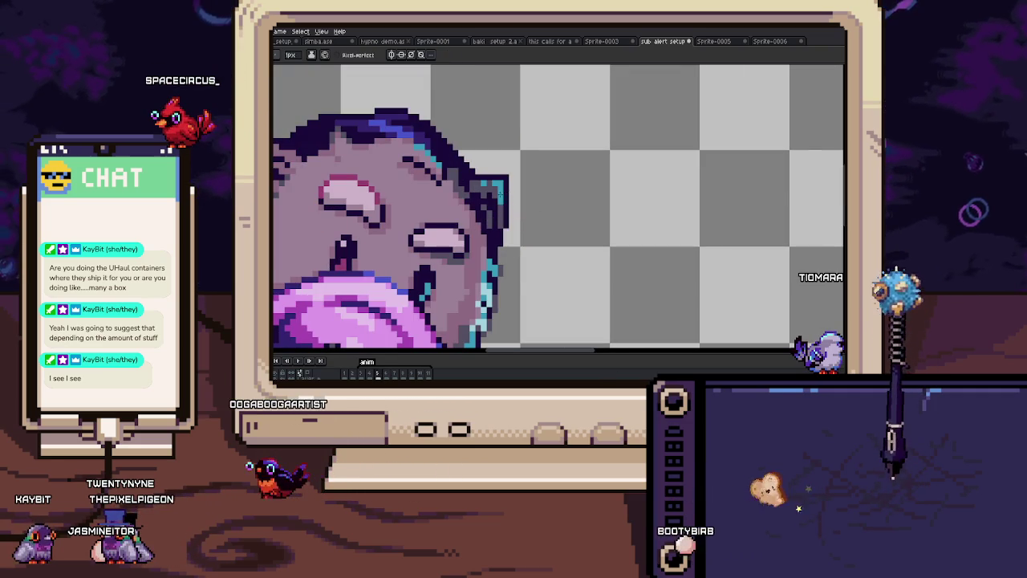
scroll(504, 189, up, 2)
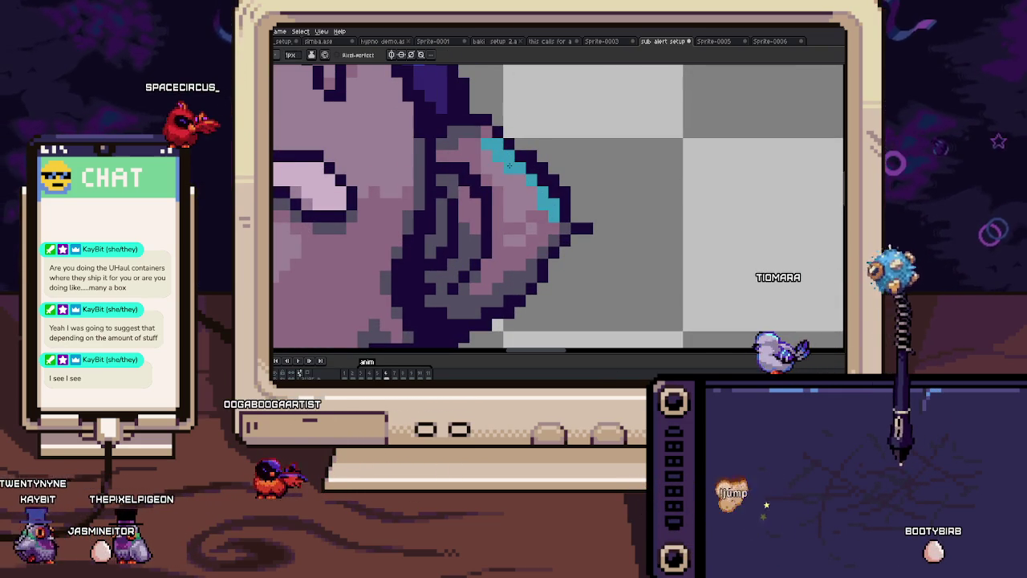
scroll(464, 132, down, 3)
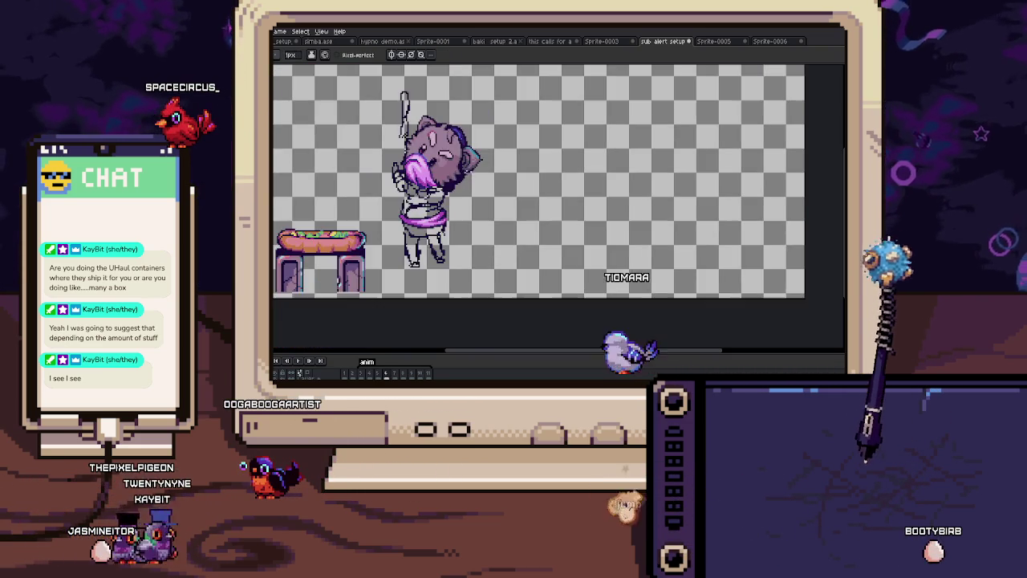
scroll(463, 133, up, 2)
key(comma)
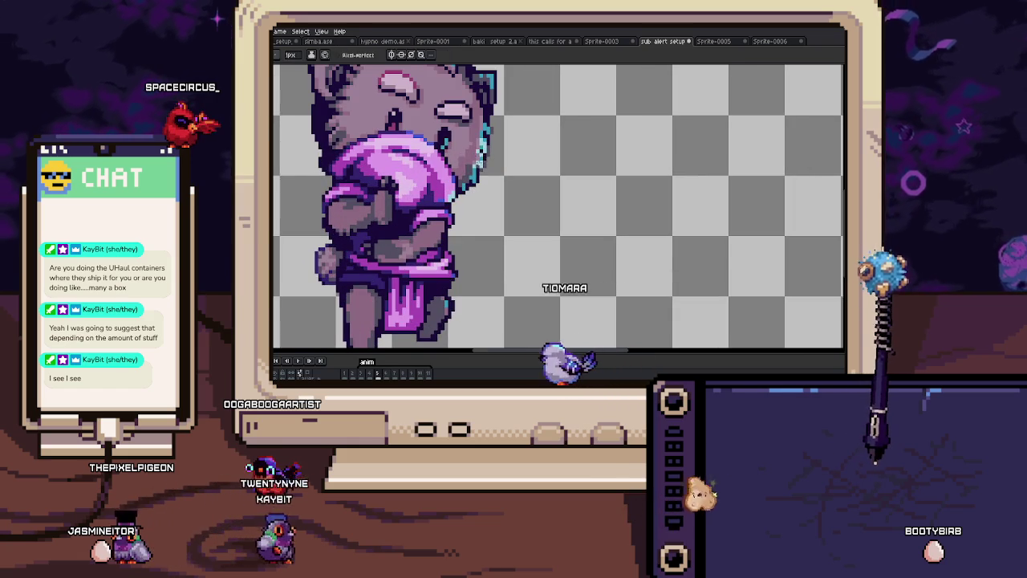
key(period)
scroll(492, 161, up, 3)
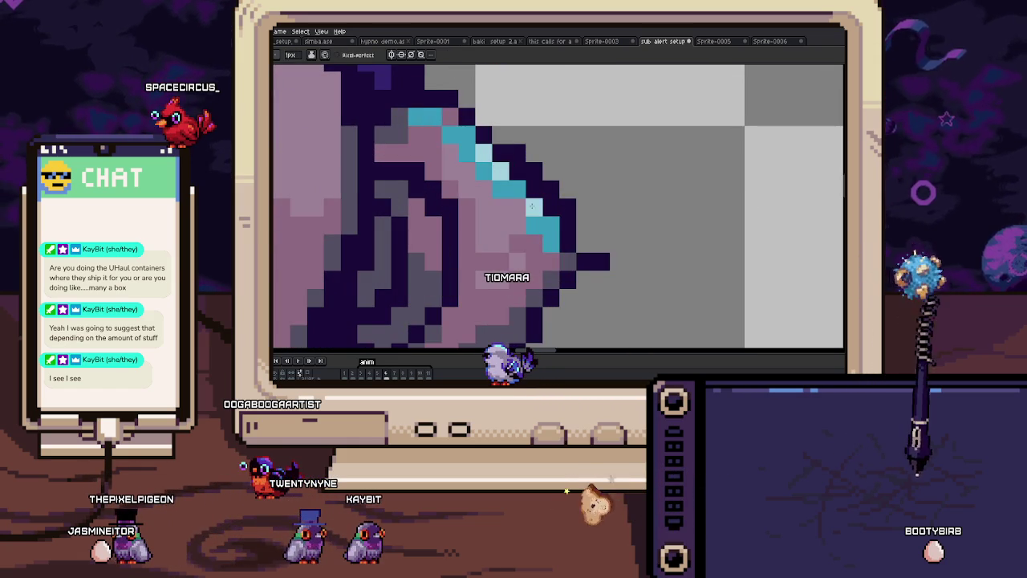
scroll(540, 225, down, 5)
scroll(539, 224, down, 2)
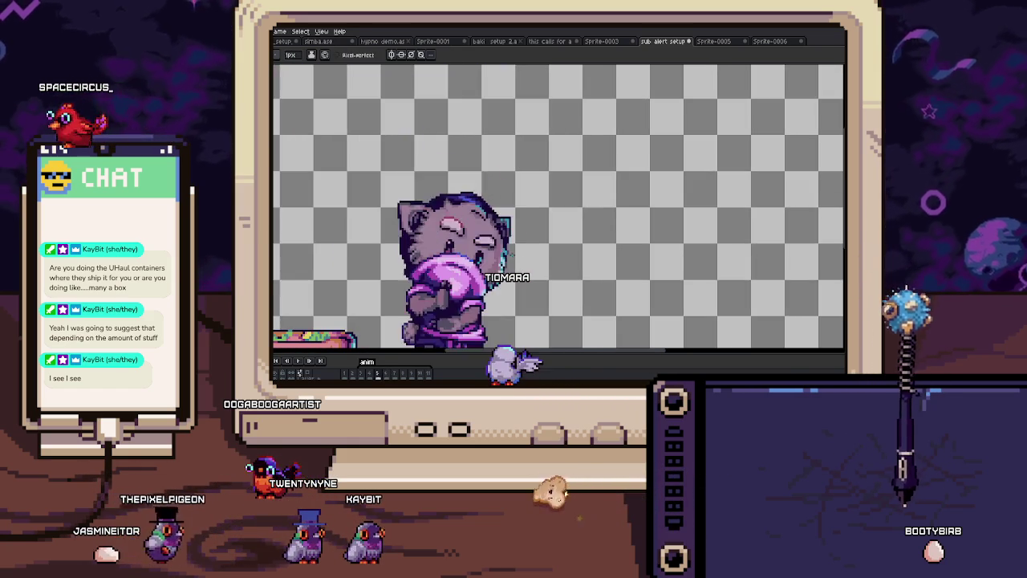
Step: Recheck both poses, then raise the brush size to 2 px
key(comma)
key(period)
key(comma)
key(period)
key(comma)
key(period)
scroll(492, 243, up, 3)
key(comma)
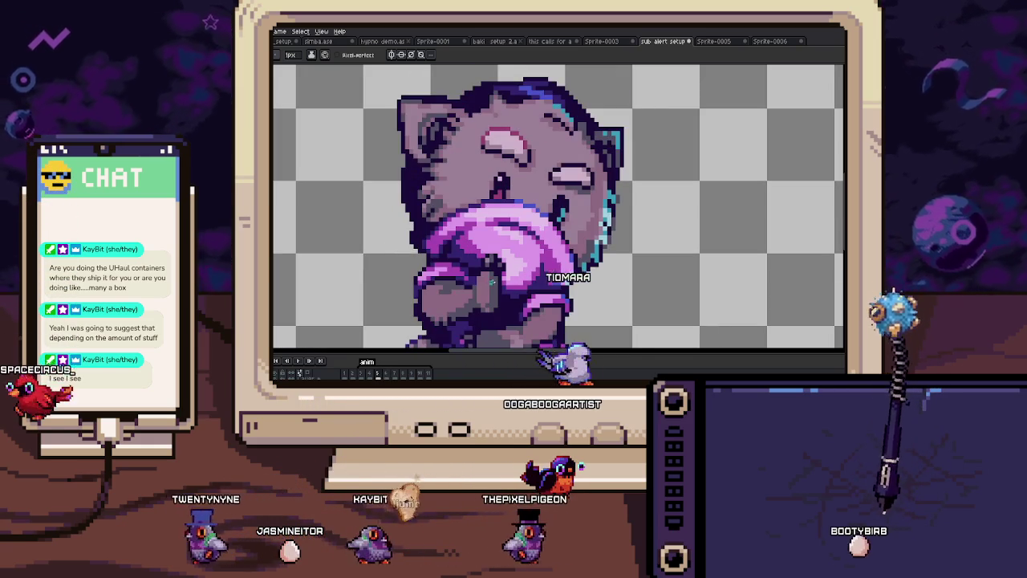
key(period)
key(plus)
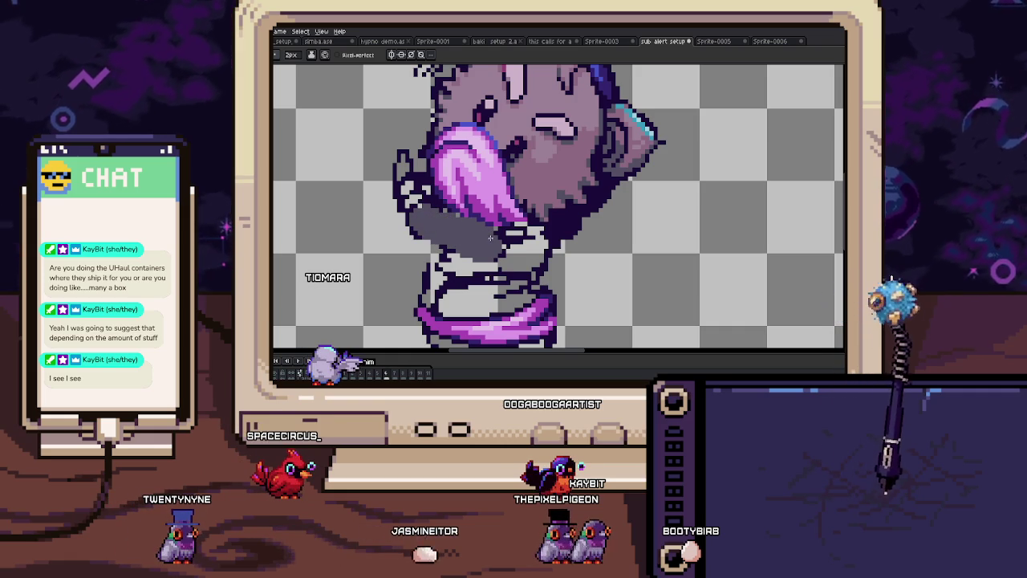
Step: Paint grey over the arm area beside the pink cloth
scroll(426, 210, up, 1)
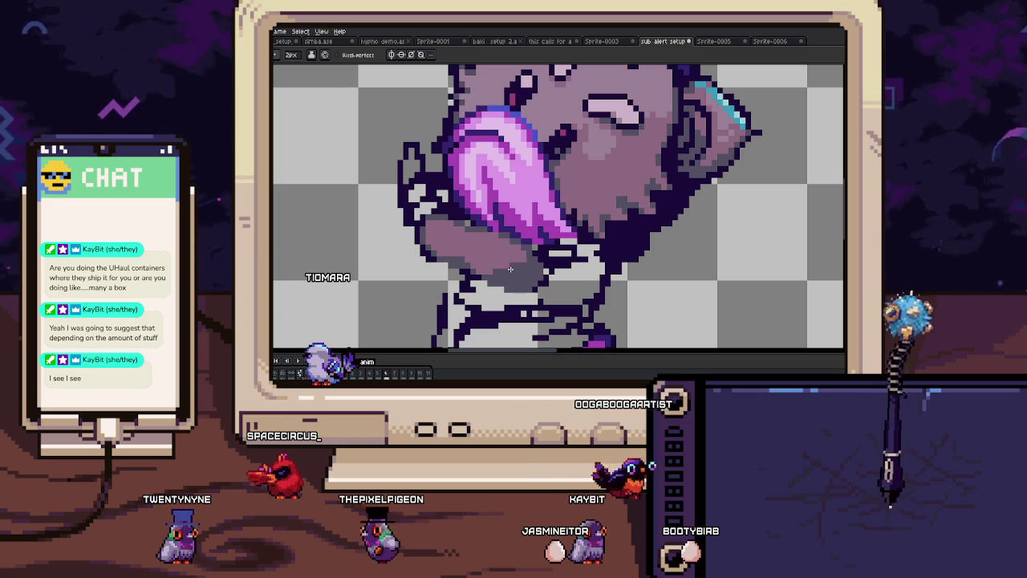
scroll(503, 263, up, 2)
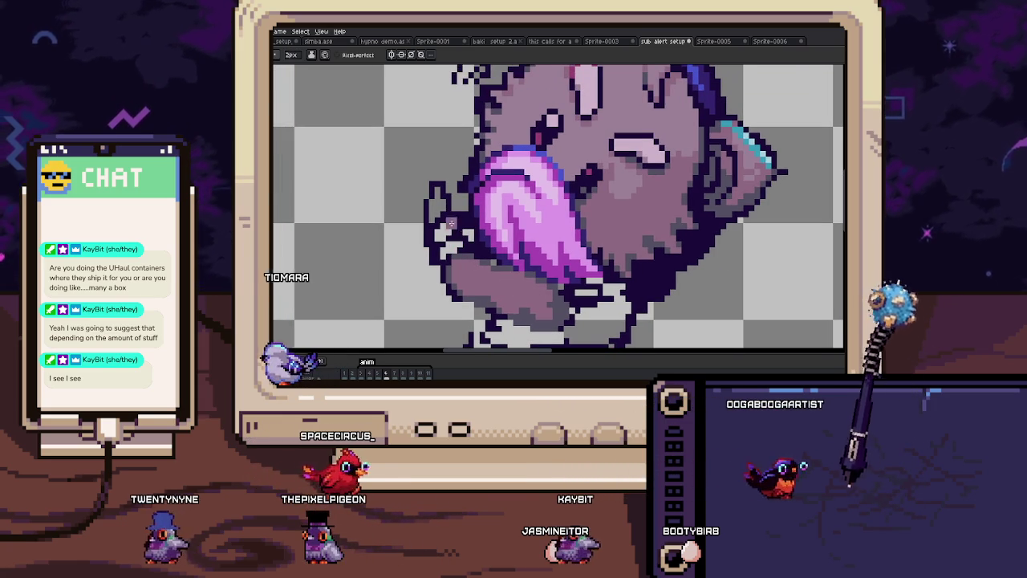
mouse_move(439, 186)
mouse_down()
mouse_move(427, 218)
mouse_move(462, 207)
mouse_up()
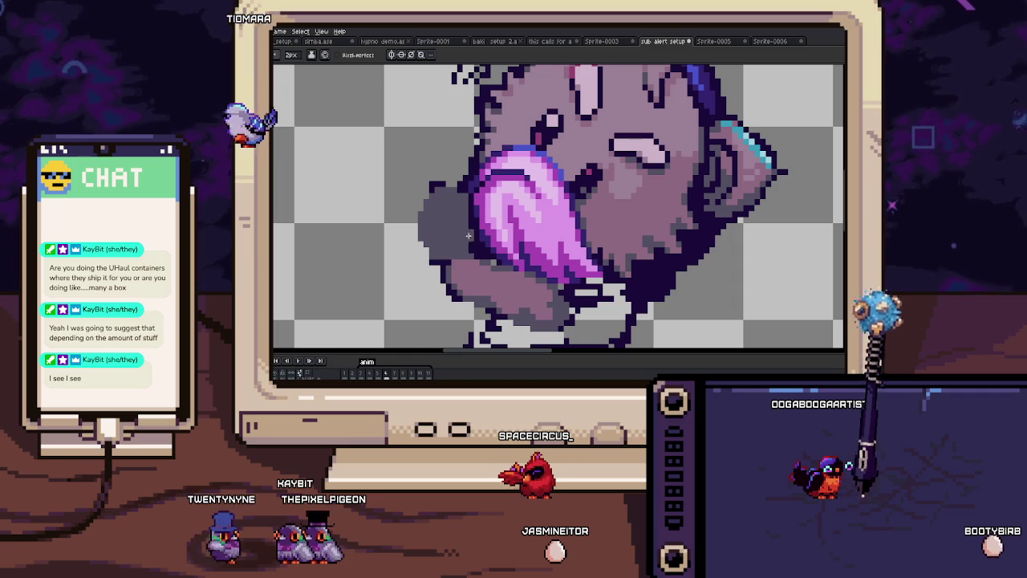
scroll(474, 253, down, 3)
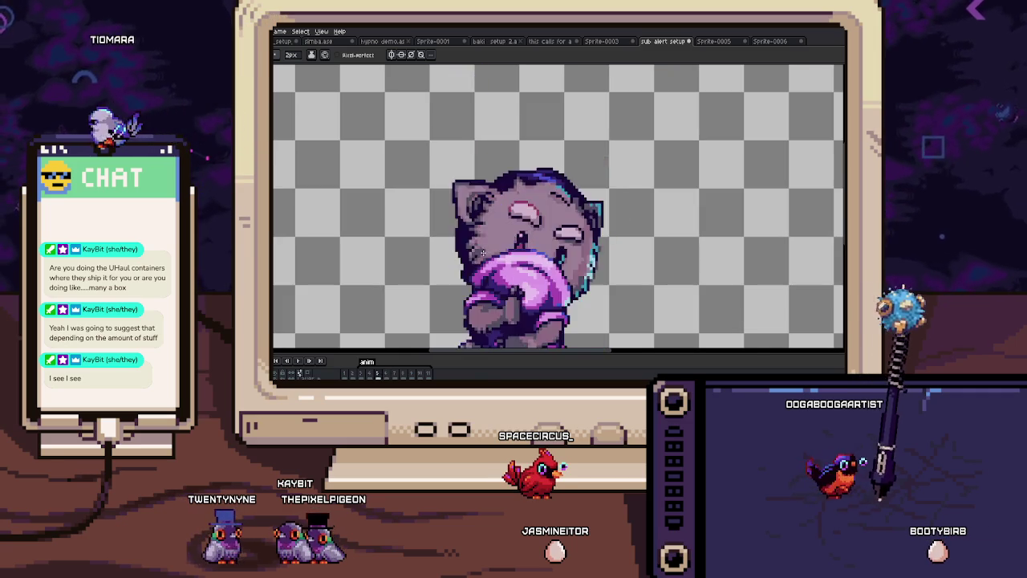
scroll(472, 247, up, 4)
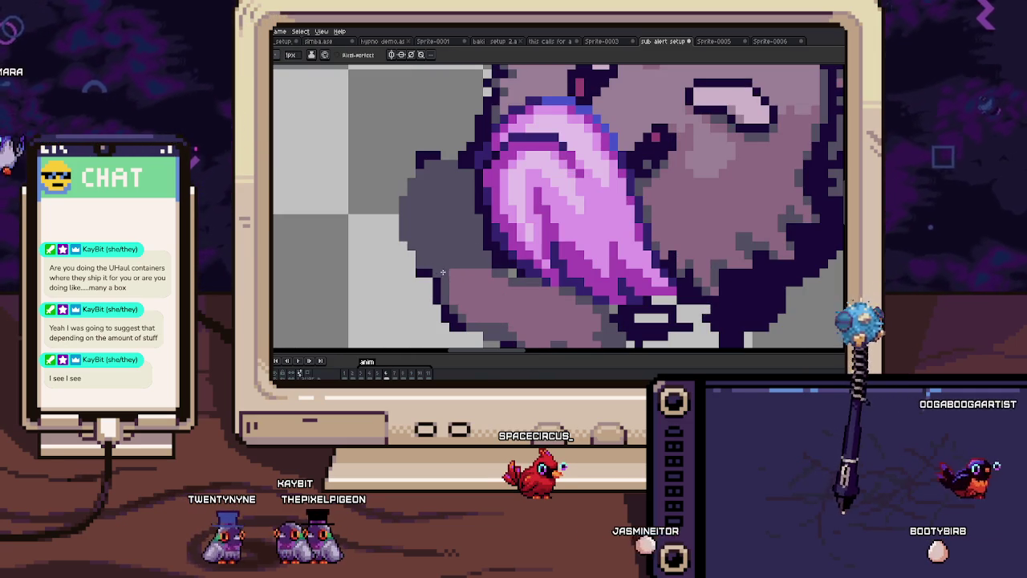
scroll(425, 266, up, 2)
scroll(432, 269, down, 2)
Step: Draw a dark outline along the arm's left edge, then step to the next frame
drag(430, 263, 426, 213)
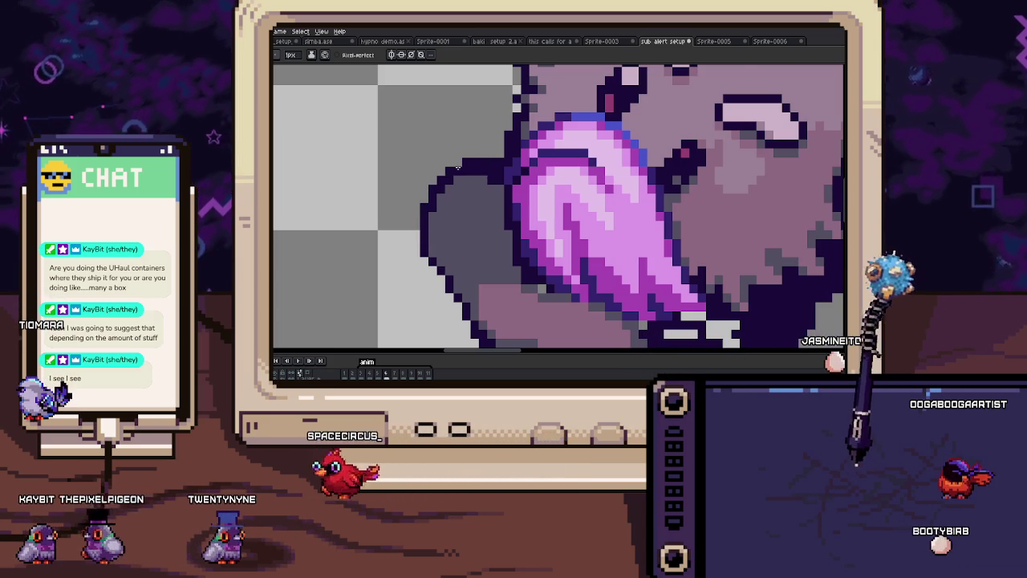
scroll(458, 167, down, 2)
scroll(458, 167, down, 1)
scroll(466, 187, up, 3)
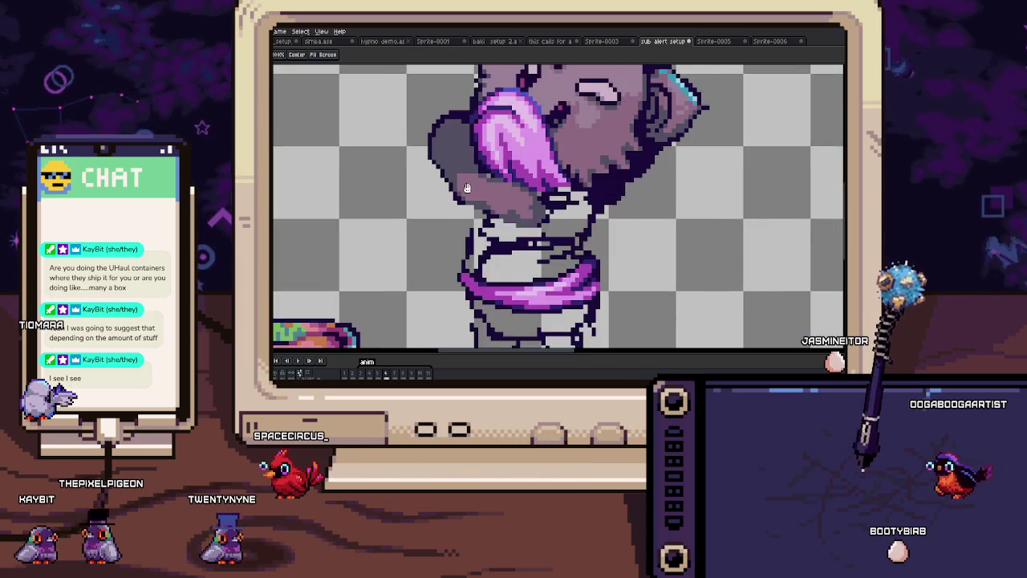
scroll(465, 187, up, 2)
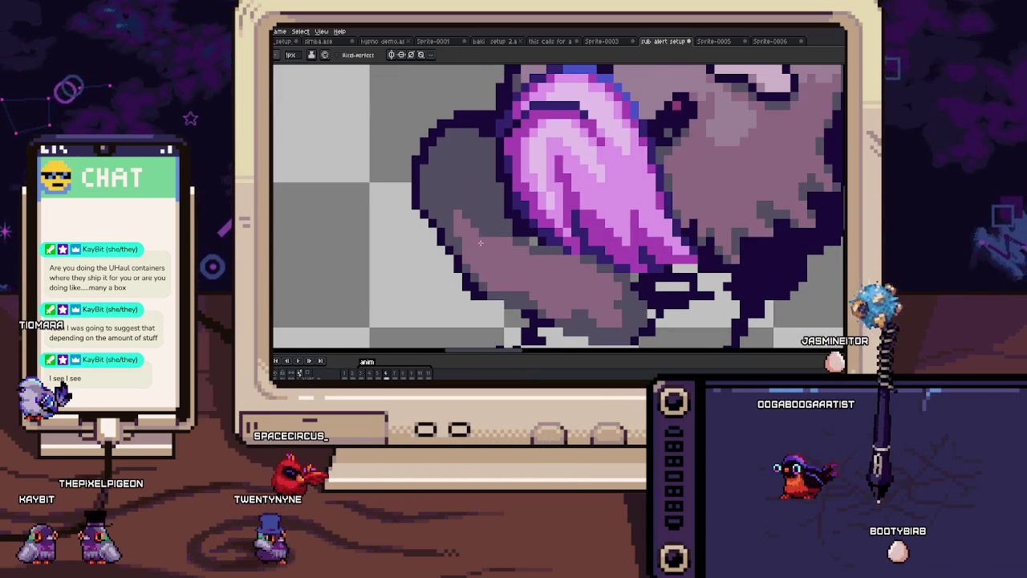
scroll(481, 232, up, 2)
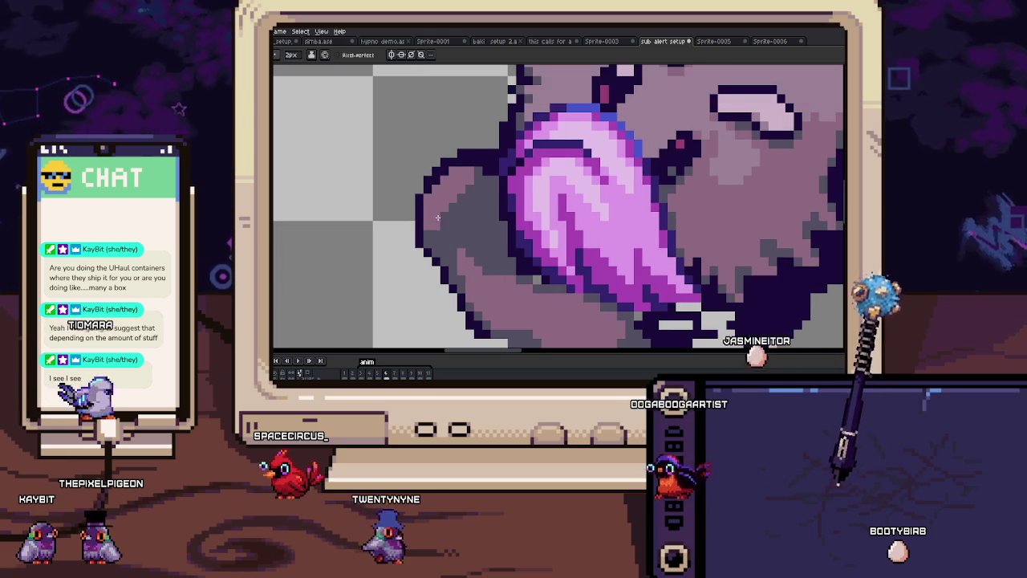
scroll(446, 189, up, 4)
key(Right)
scroll(461, 198, down, 2)
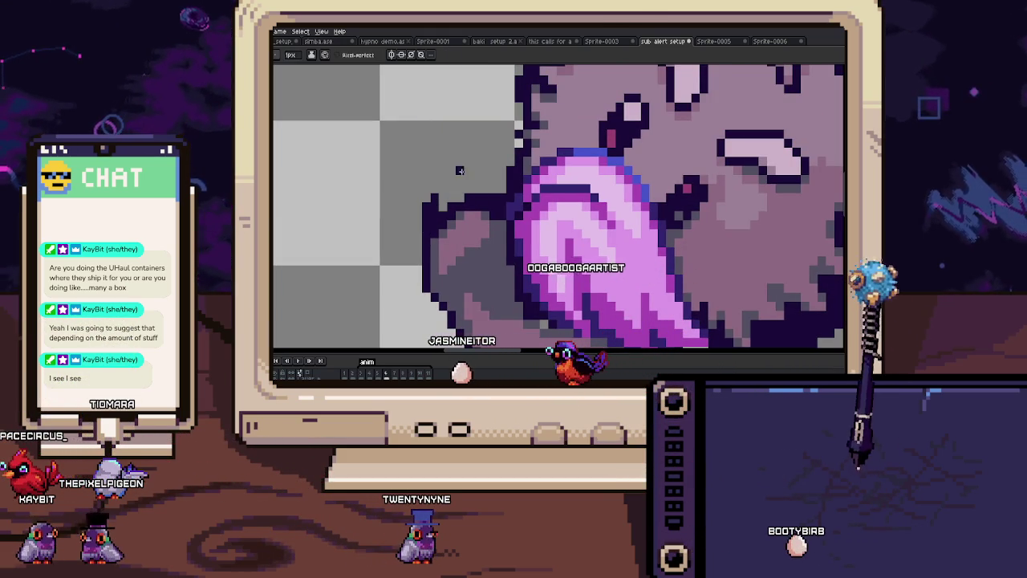
scroll(493, 198, down, 4)
drag(496, 235, 478, 207)
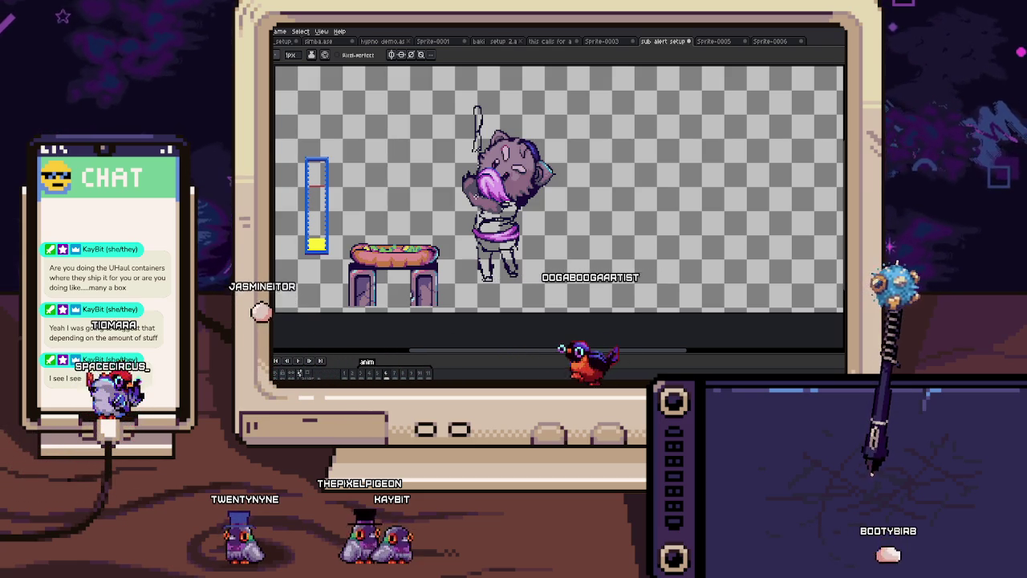
Step: Paint the cloth around the cat's body solid magenta, covering the light-pink pixels
scroll(492, 178, up, 2)
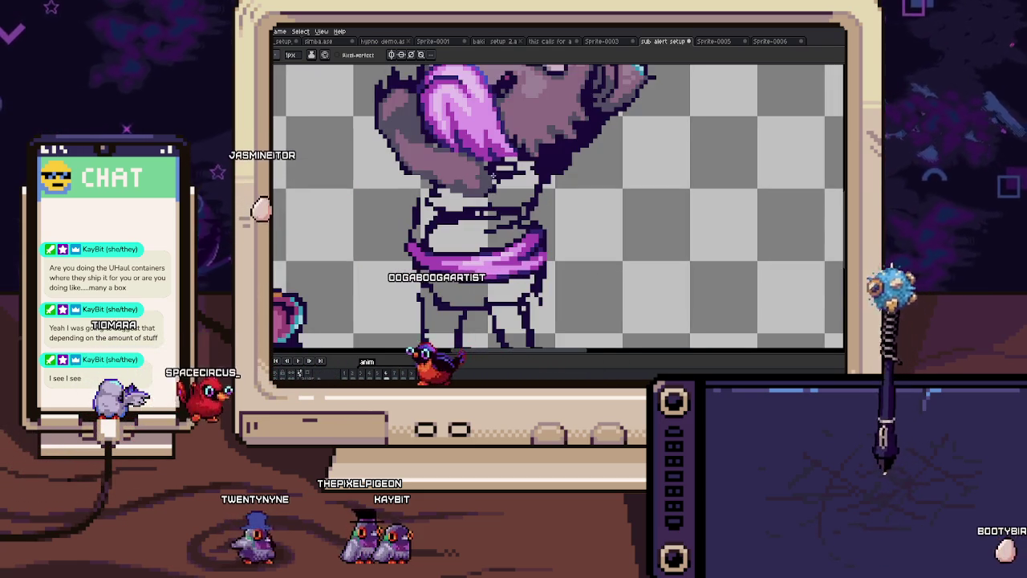
scroll(493, 178, up, 2)
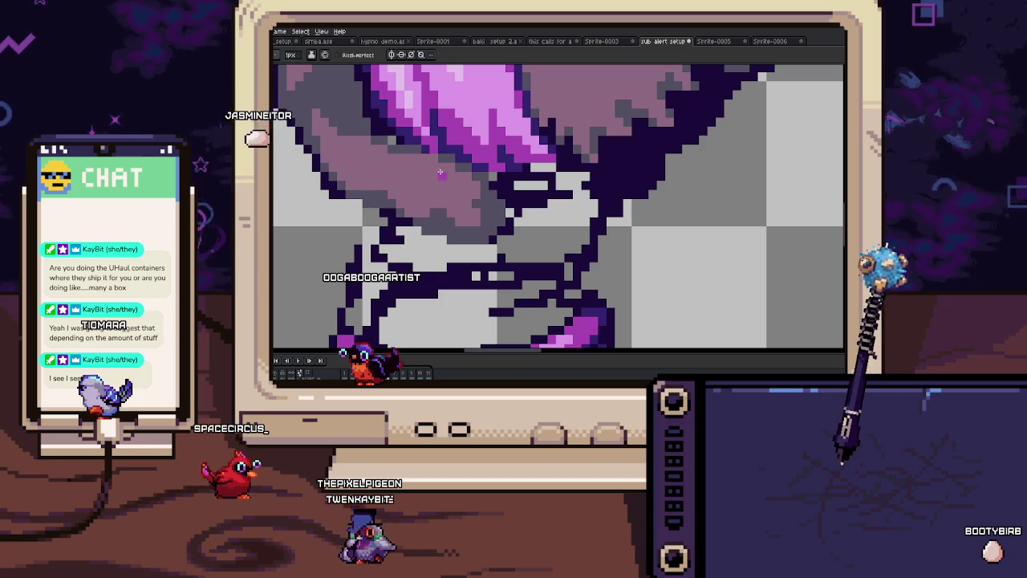
mouse_move(410, 165)
mouse_down()
mouse_move(454, 218)
mouse_move(485, 230)
mouse_up()
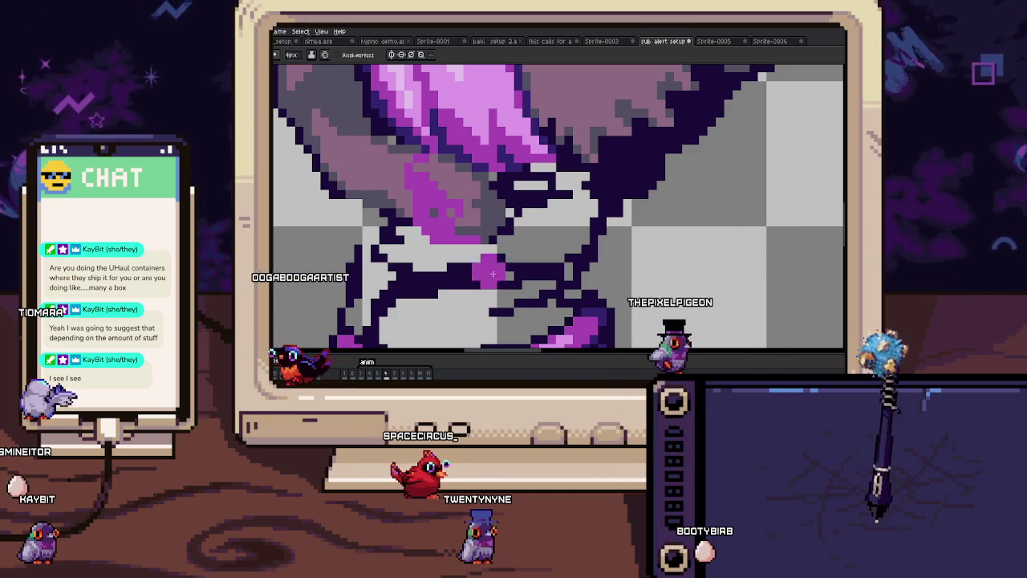
mouse_move(425, 177)
mouse_down()
mouse_move(463, 209)
mouse_move(498, 208)
mouse_move(427, 185)
mouse_up()
scroll(428, 185, up, 1)
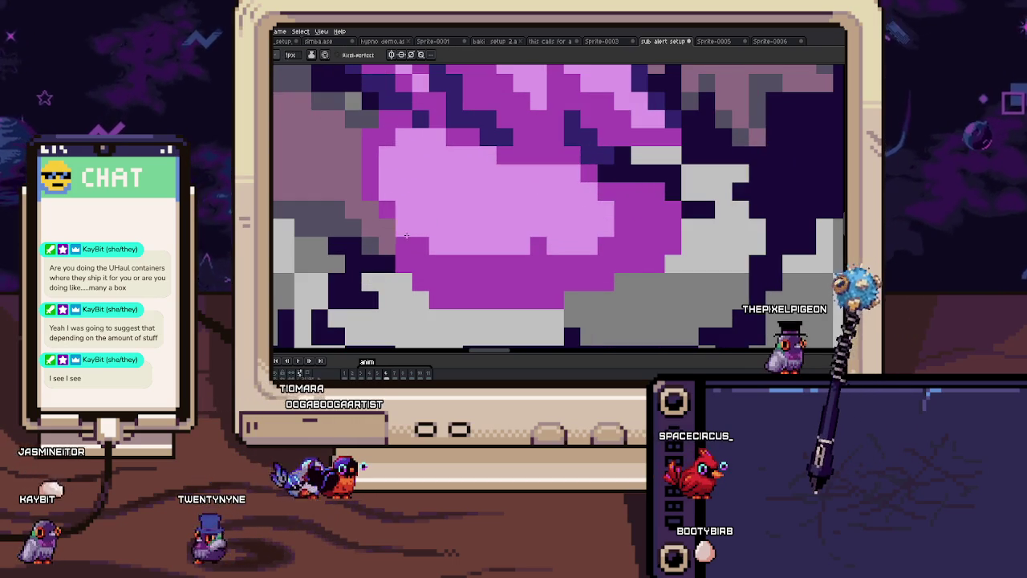
mouse_move(529, 228)
mouse_down()
mouse_move(429, 239)
mouse_move(530, 245)
mouse_up()
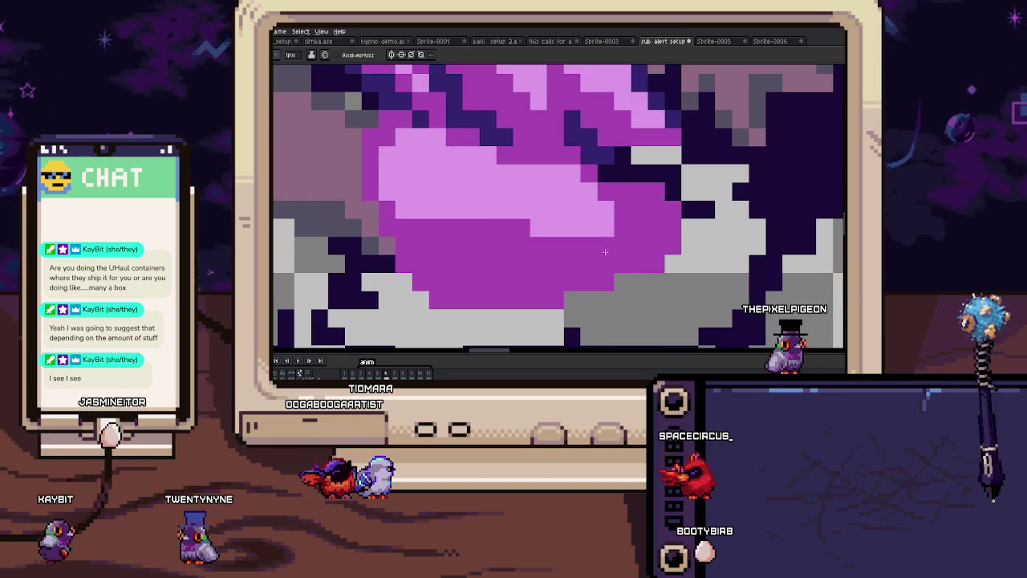
Step: Outline the cloth's right edge in dark purple
key(space)
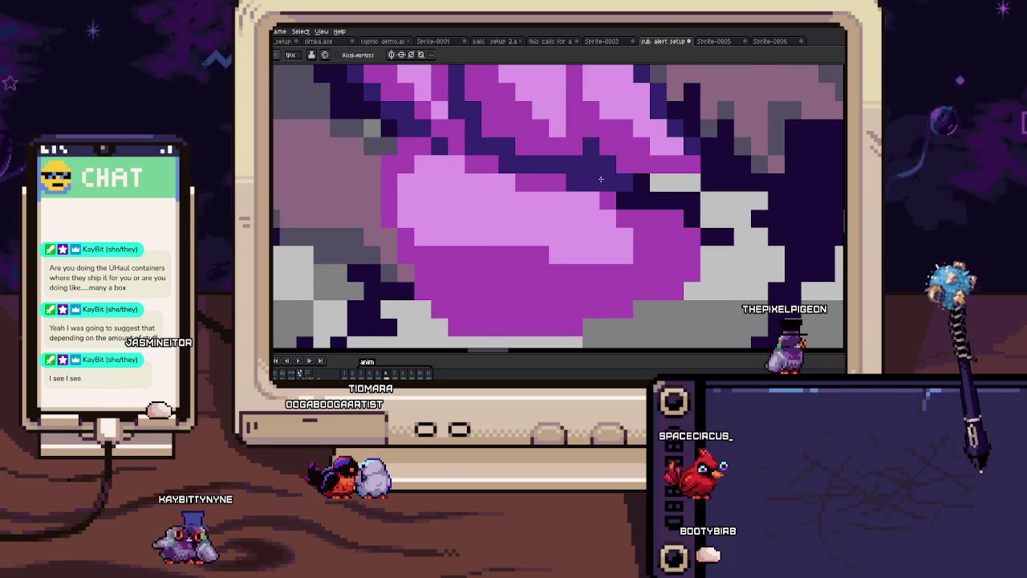
drag(557, 137, 602, 162)
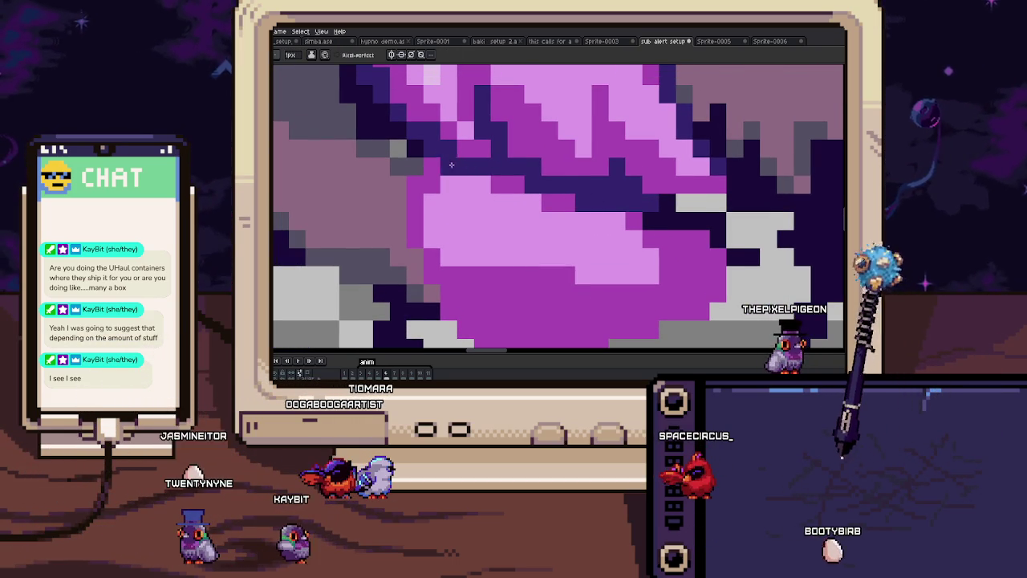
mouse_move(430, 261)
mouse_down()
mouse_move(438, 225)
mouse_move(456, 260)
mouse_up()
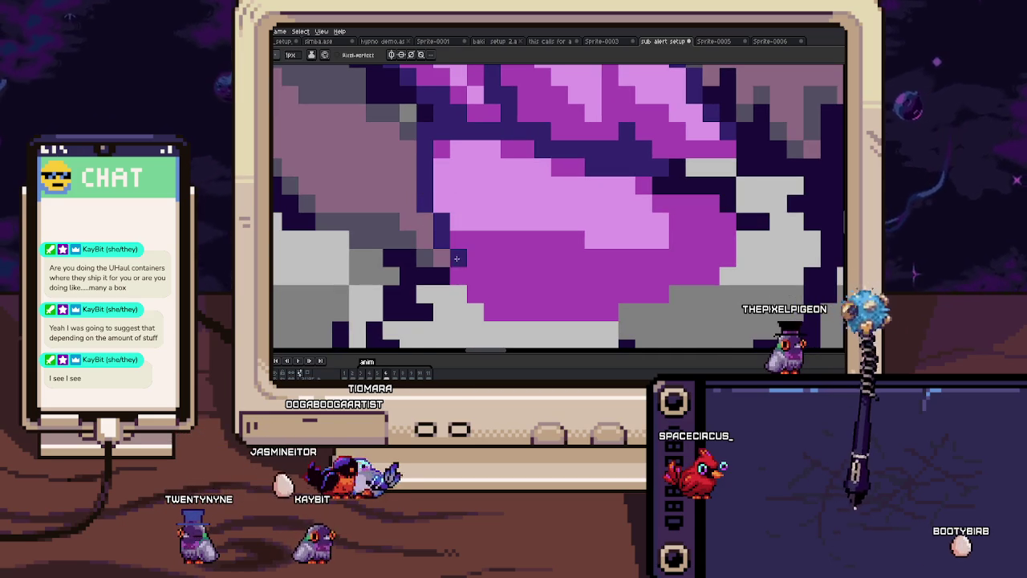
drag(488, 309, 460, 274)
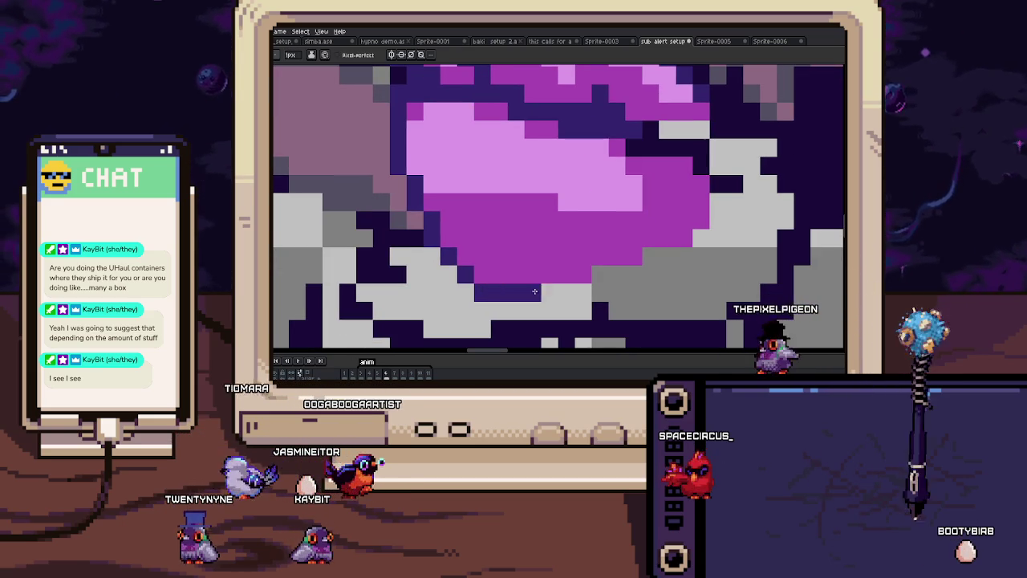
drag(636, 267, 683, 167)
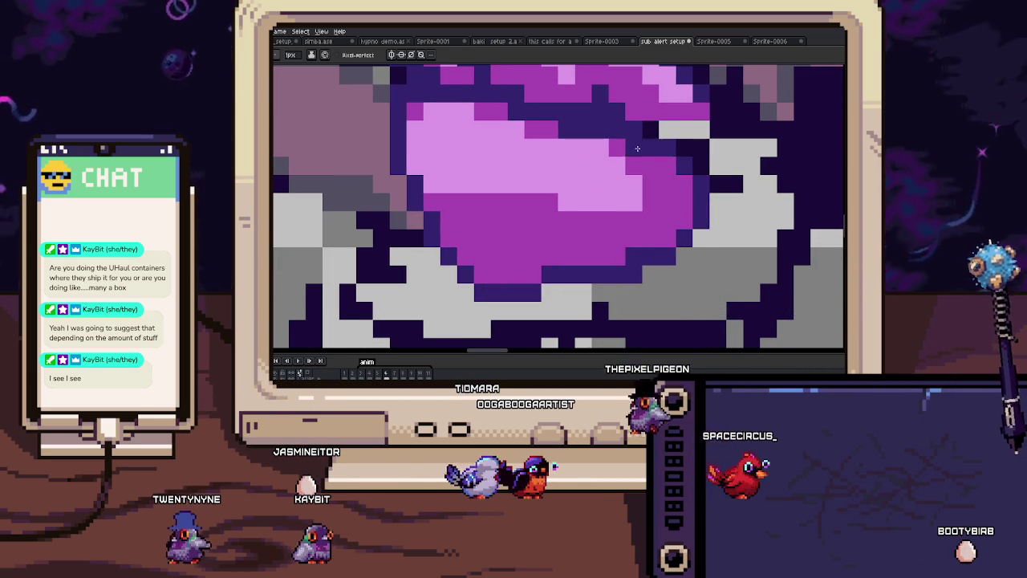
scroll(644, 205, down, 5)
scroll(643, 205, up, 2)
scroll(626, 209, up, 1)
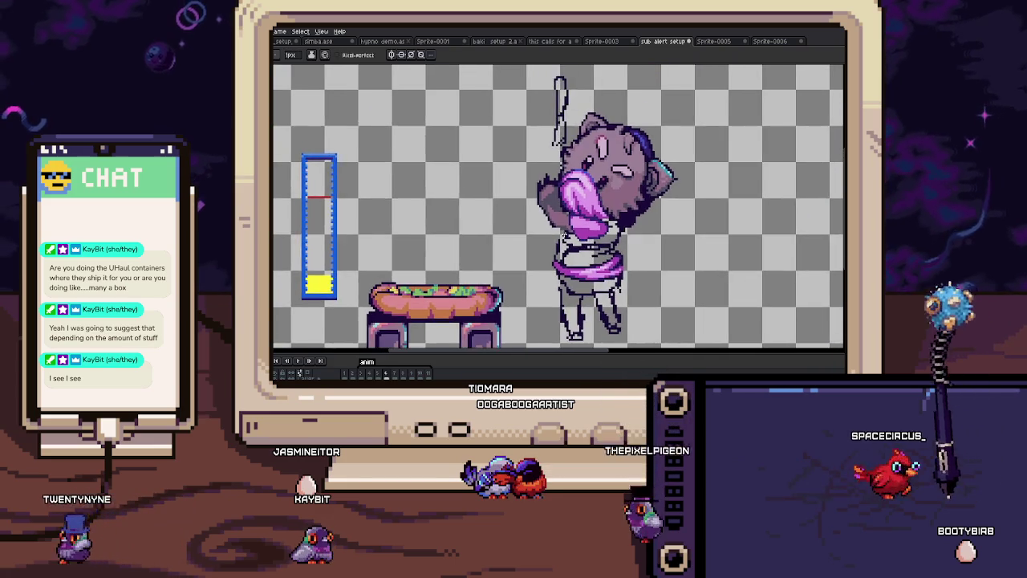
Step: Paint a pale pink highlight streak across the upper fold of the magenta cloth
scroll(550, 226, up, 3)
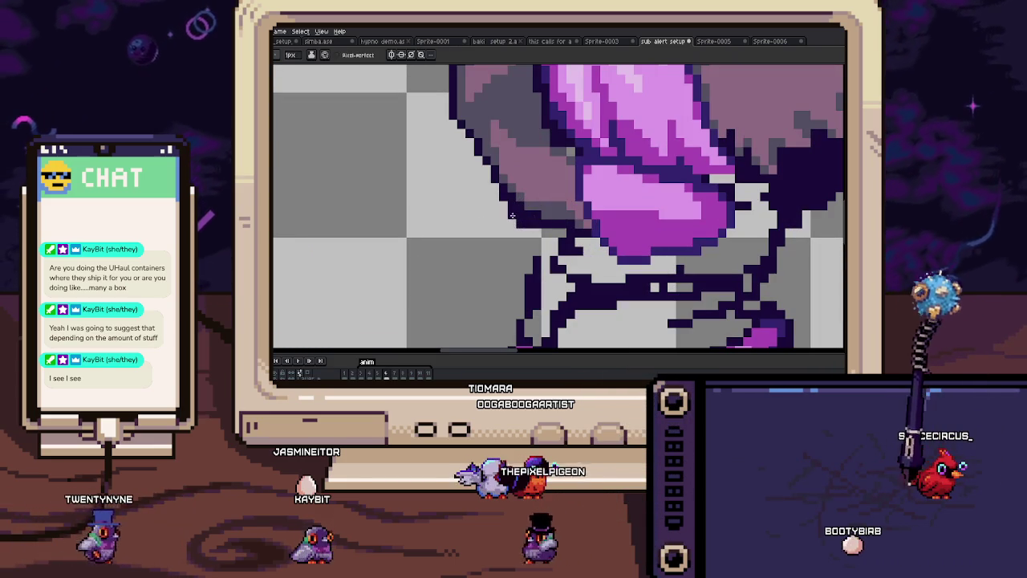
scroll(495, 180, up, 1)
scroll(494, 180, up, 1)
key(b)
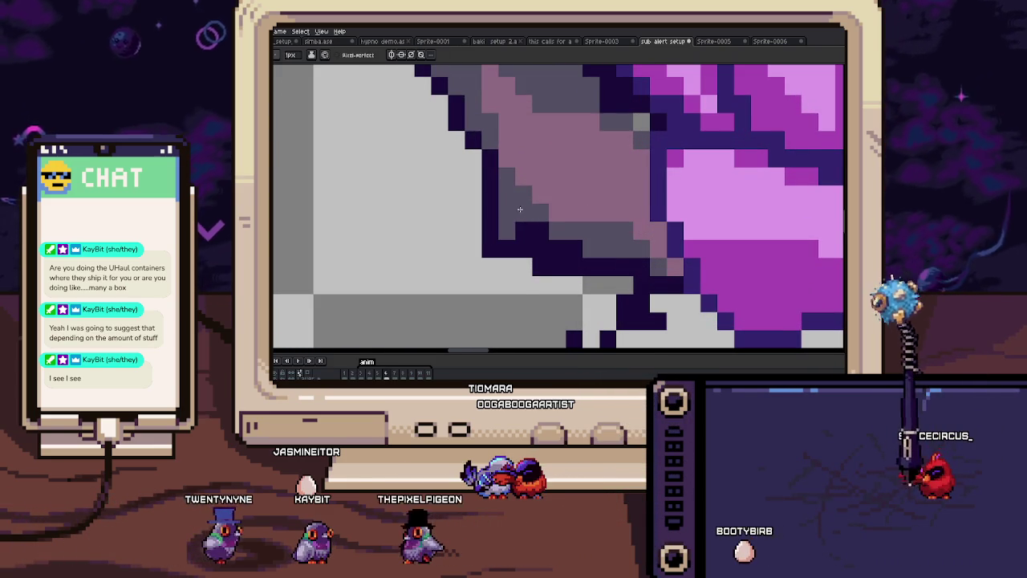
scroll(516, 212, up, 1)
scroll(519, 243, down, 5)
scroll(530, 247, down, 1)
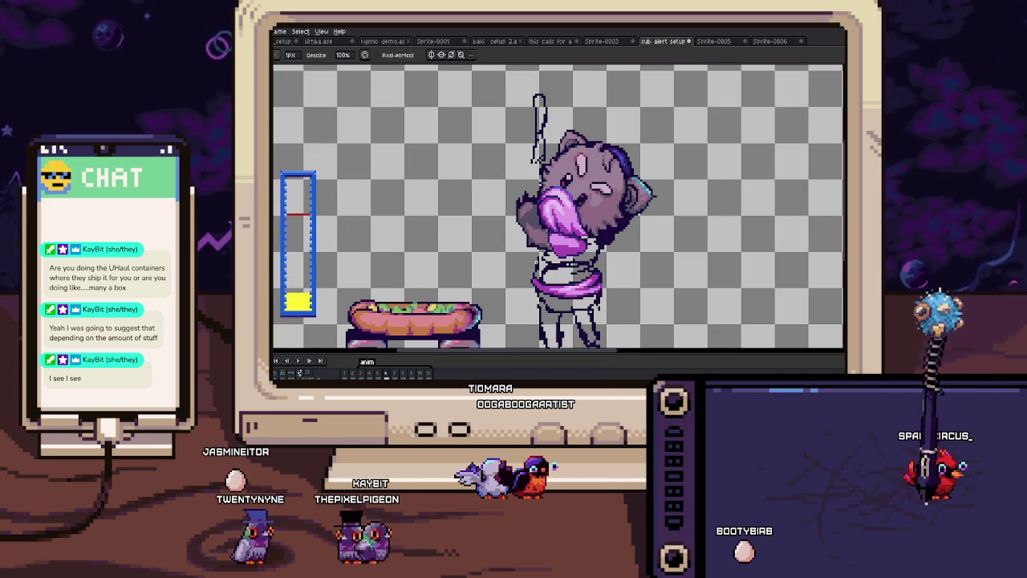
drag(543, 251, 535, 239)
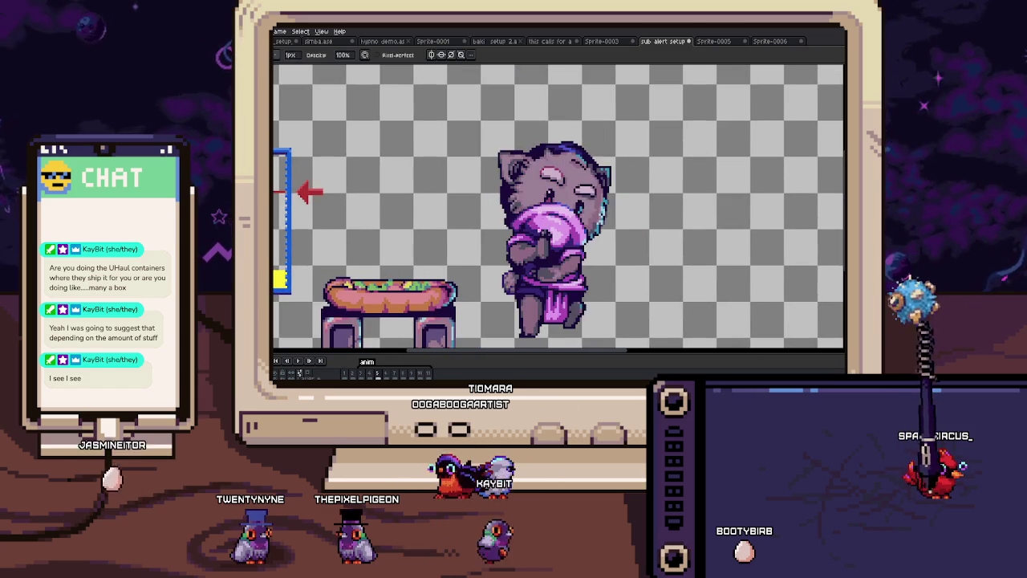
scroll(471, 215, up, 2)
scroll(471, 215, up, 1)
scroll(471, 215, up, 1)
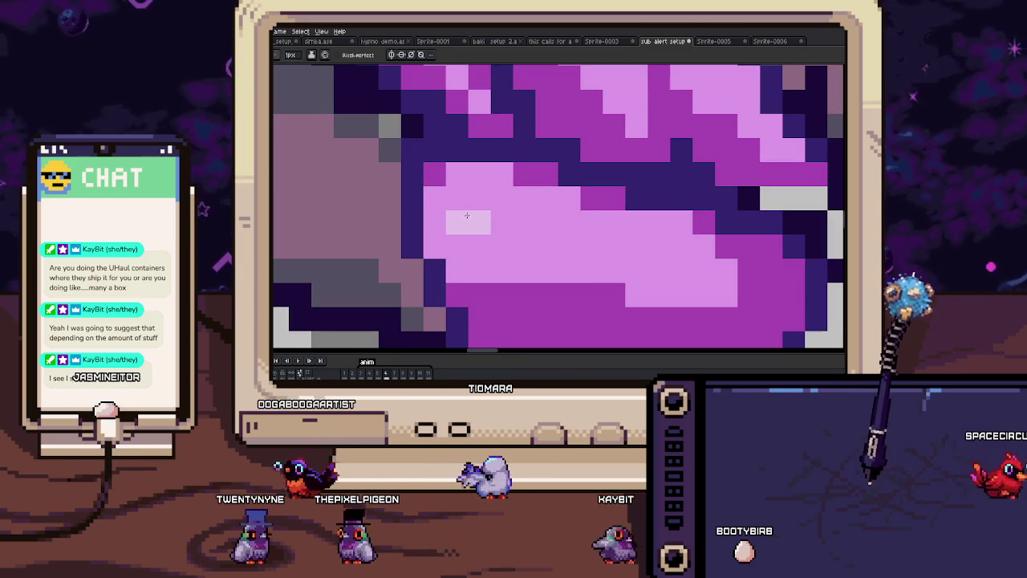
drag(471, 215, 620, 247)
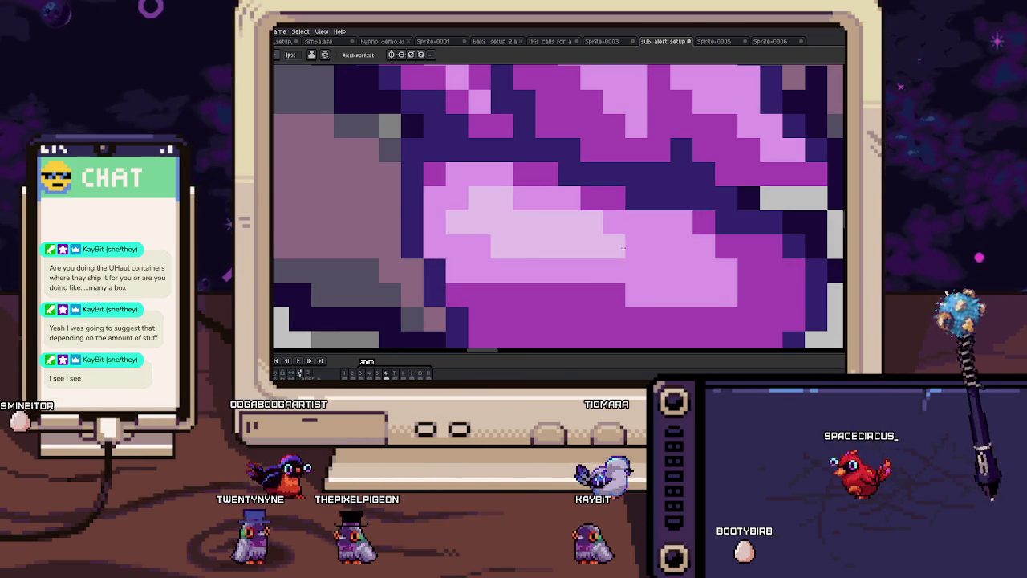
scroll(620, 247, down, 3)
scroll(568, 264, up, 2)
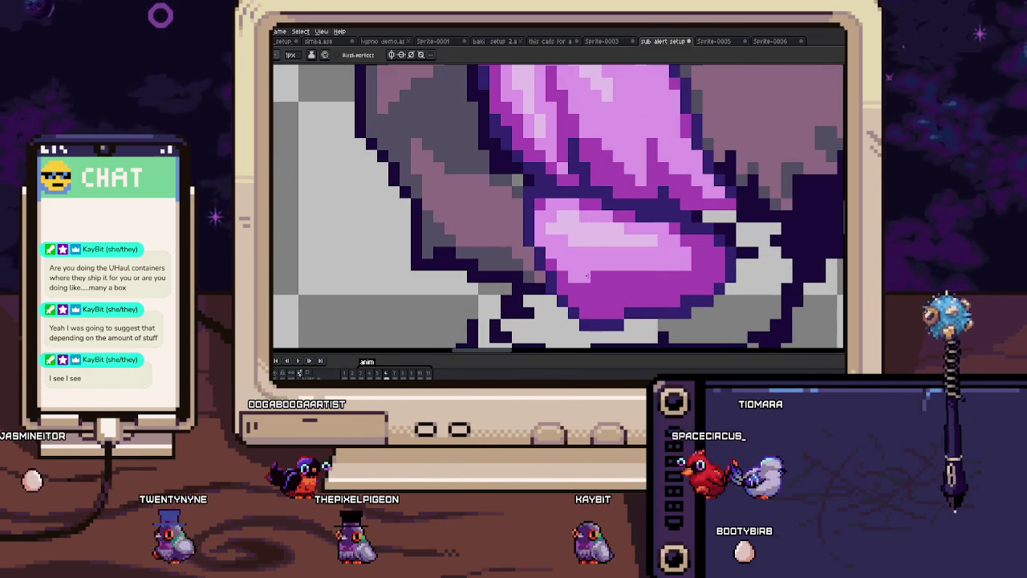
Step: Move to the next frame and paint dark purple inside the cloth loop below the arm
scroll(578, 276, down, 2)
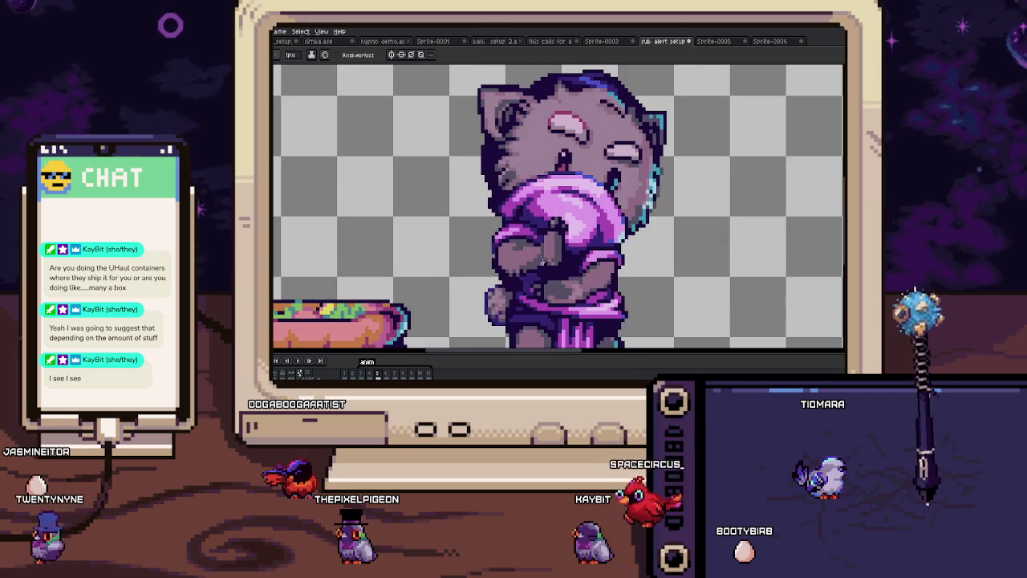
key(Right)
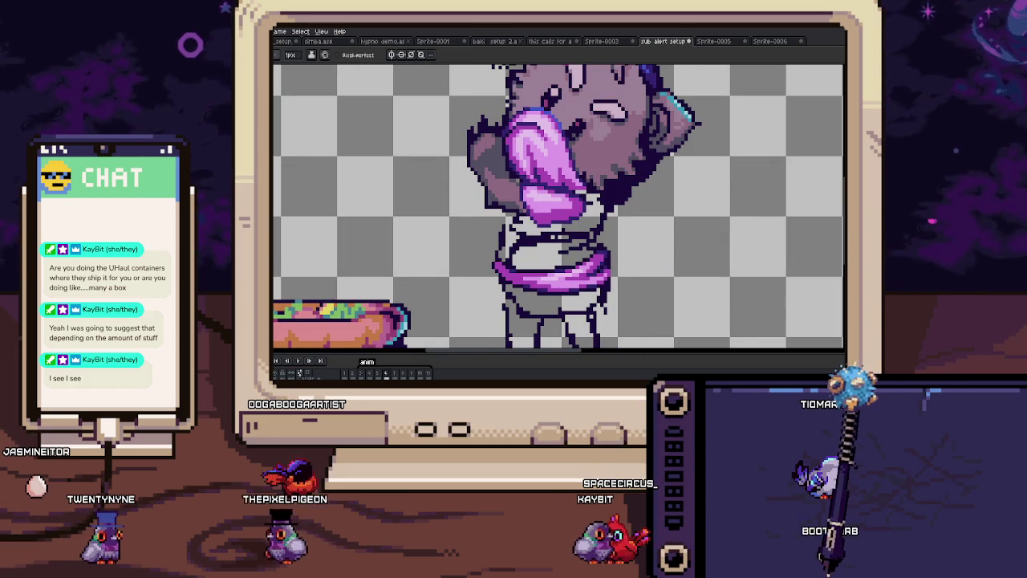
scroll(542, 218, up, 2)
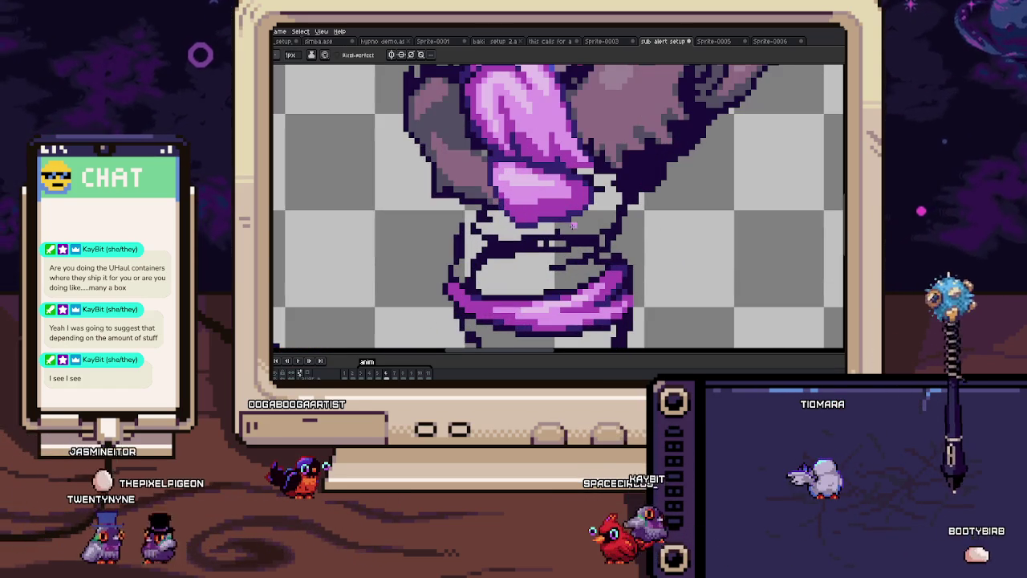
key(b)
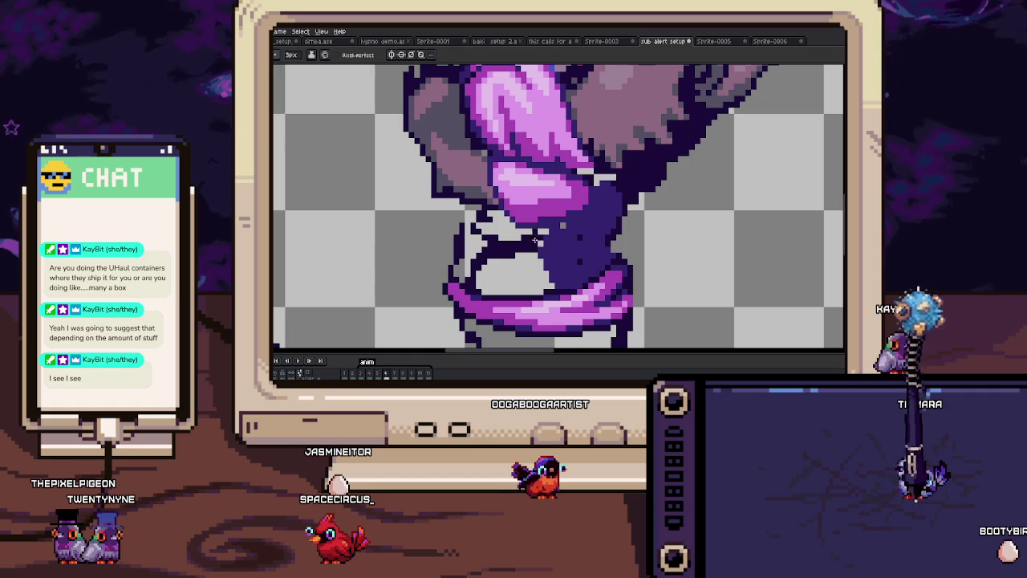
mouse_move(492, 263)
mouse_down()
mouse_move(520, 246)
mouse_move(468, 266)
mouse_up()
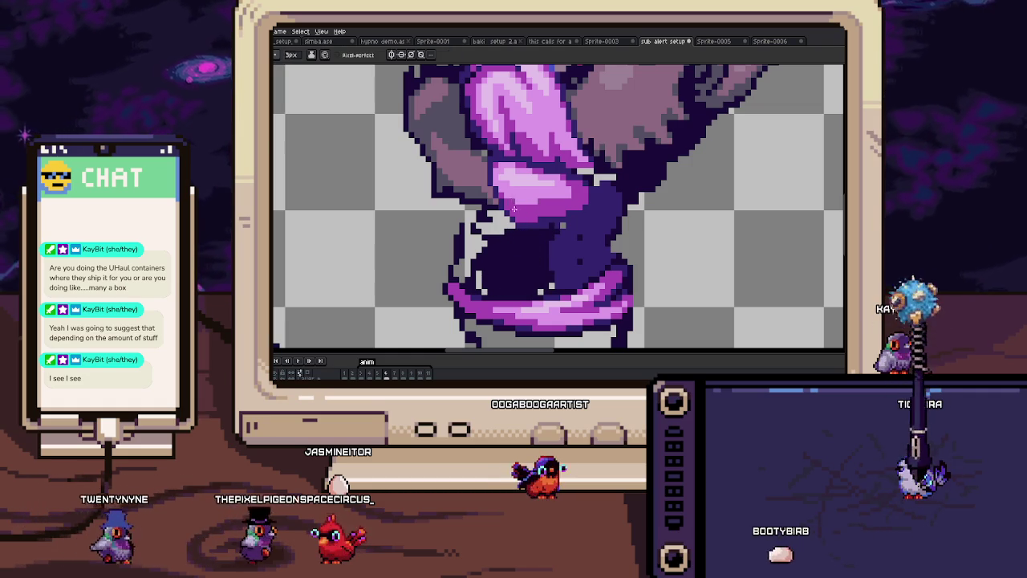
scroll(467, 266, up, 2)
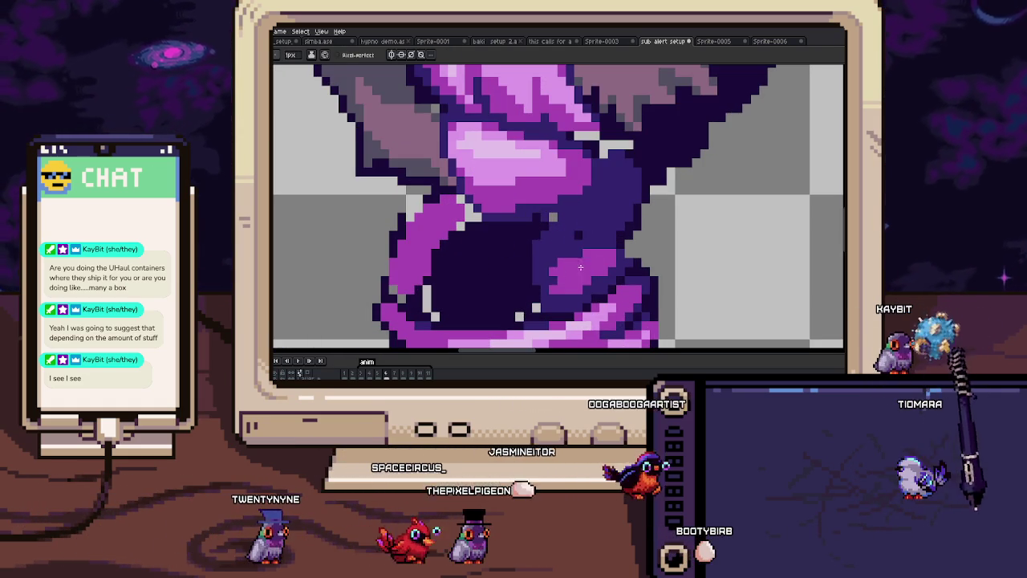
scroll(594, 207, up, 1)
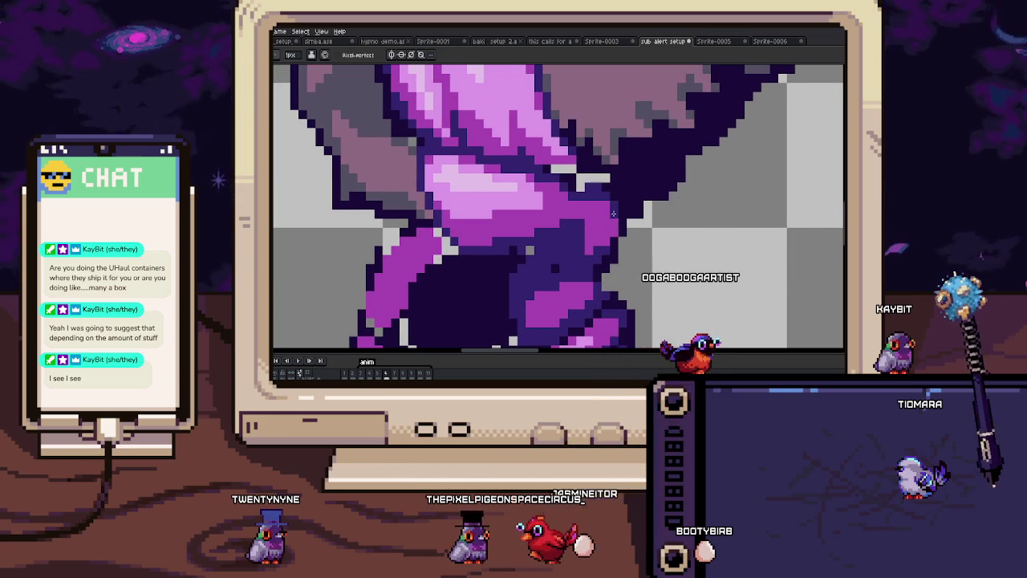
scroll(575, 233, down, 3)
scroll(610, 189, up, 3)
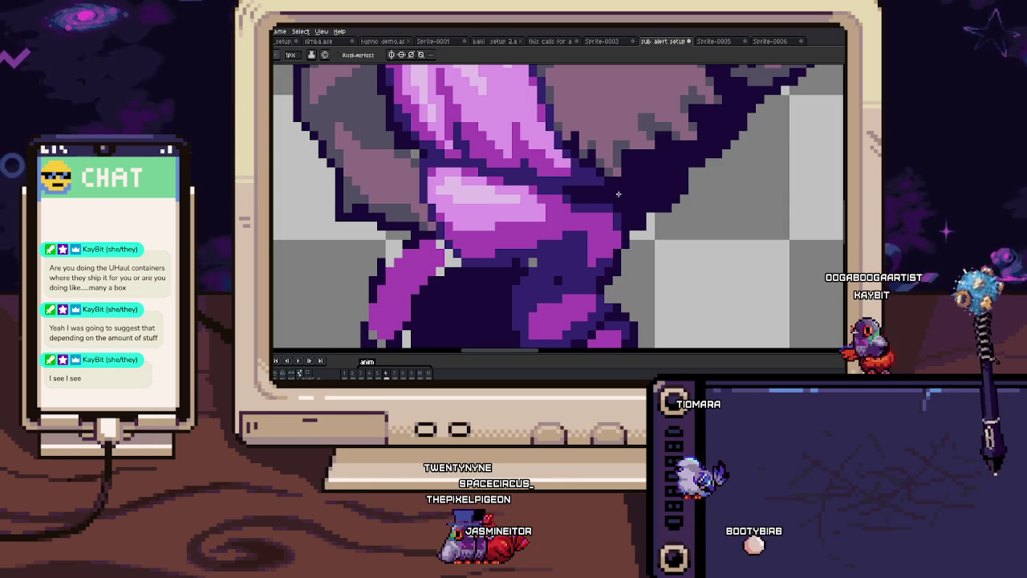
scroll(580, 205, down, 3)
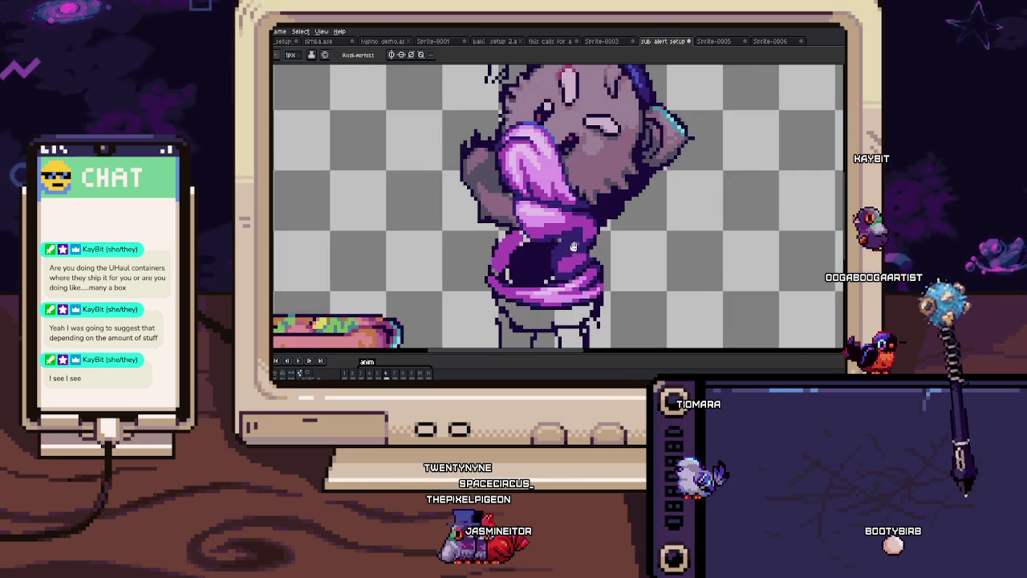
scroll(551, 202, up, 3)
Step: Sample a colour from the artwork and pan to another part of the cloth
key(i)
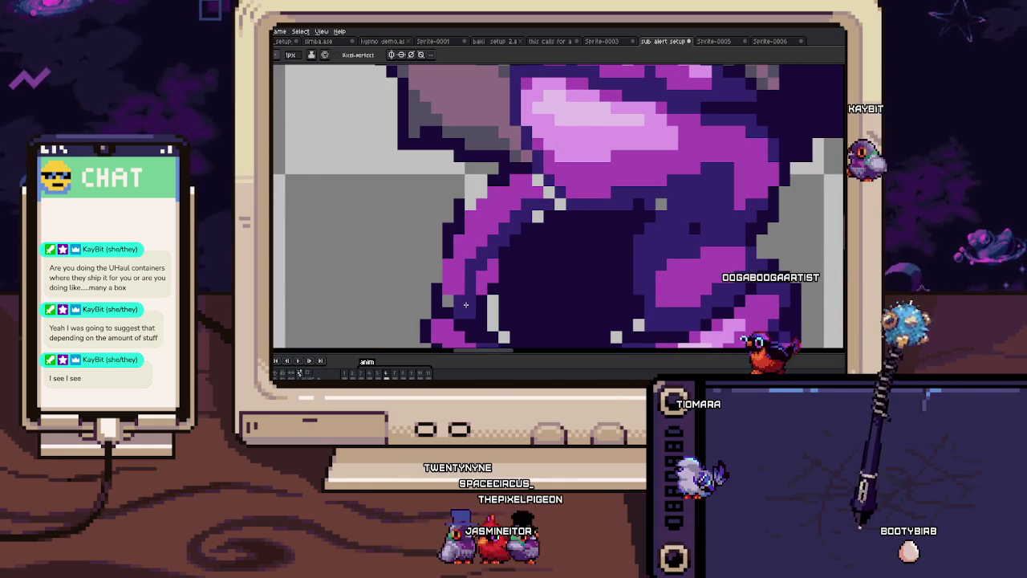
scroll(495, 261, down, 2)
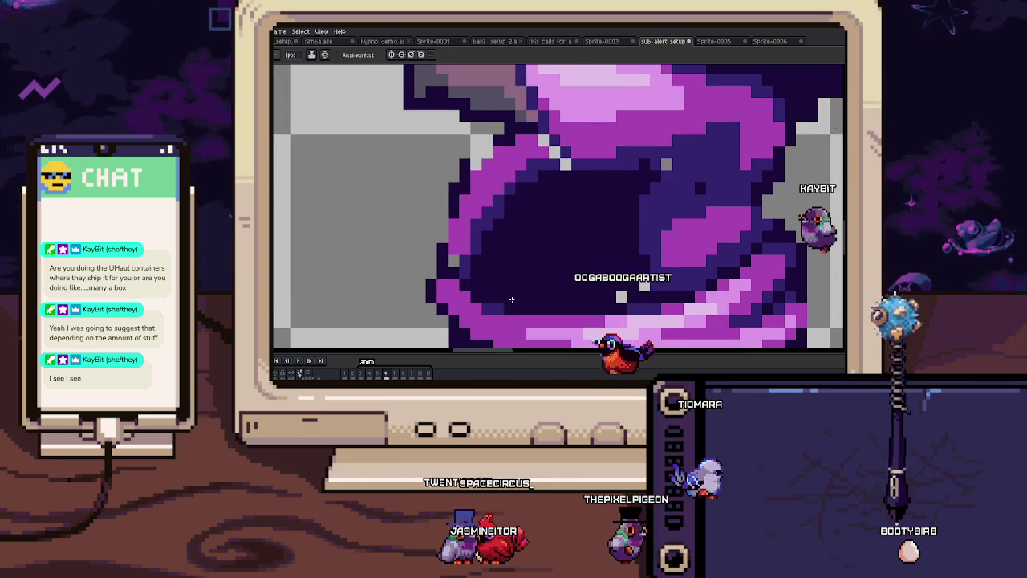
scroll(572, 251, left, 2)
key(h)
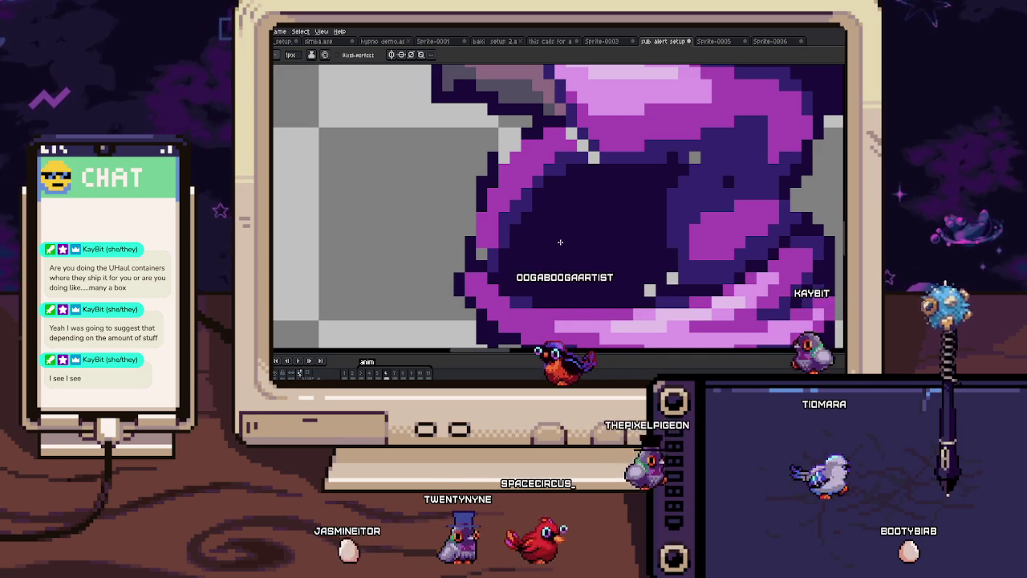
drag(548, 239, 557, 269)
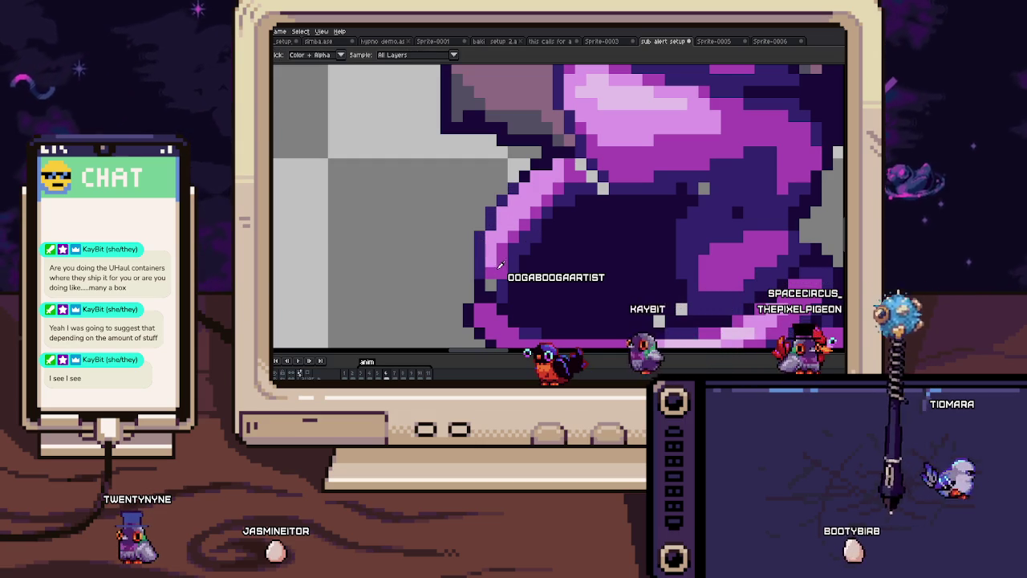
scroll(490, 272, down, 5)
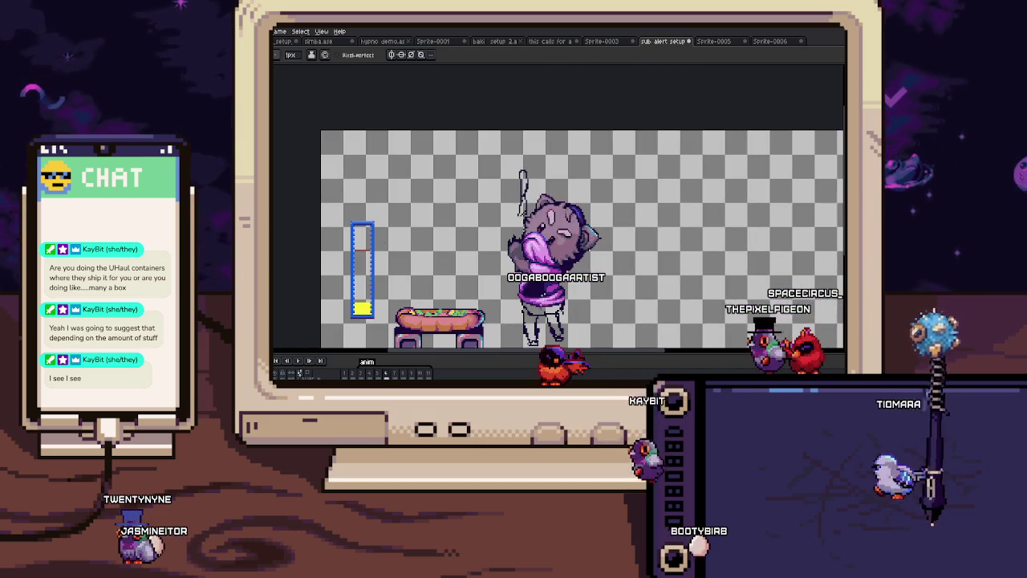
Step: Extend the purple stroke down-right and draw a purple line down the cloth's left side
scroll(552, 207, up, 2)
scroll(538, 232, up, 1)
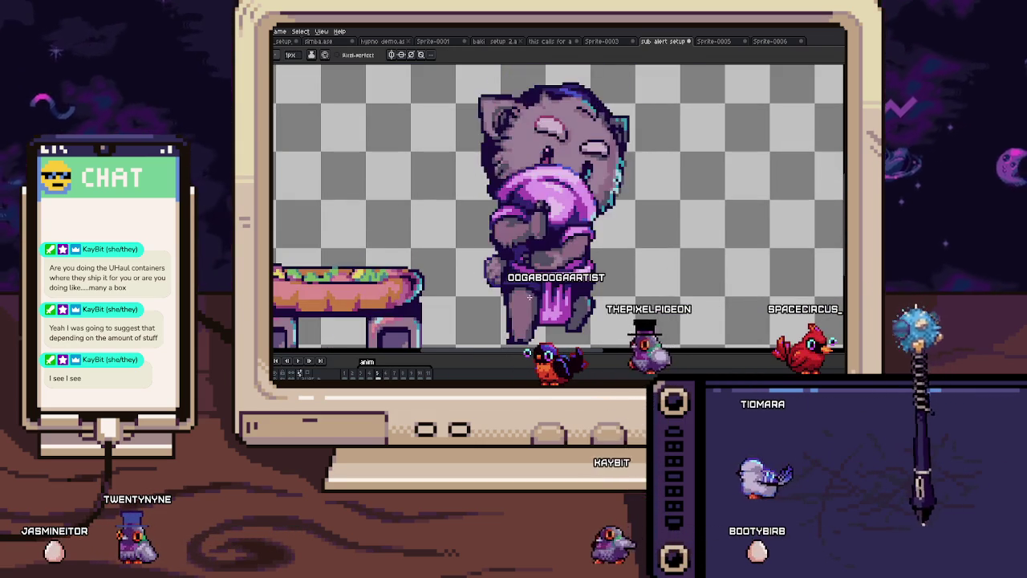
scroll(523, 263, up, 1)
key(b)
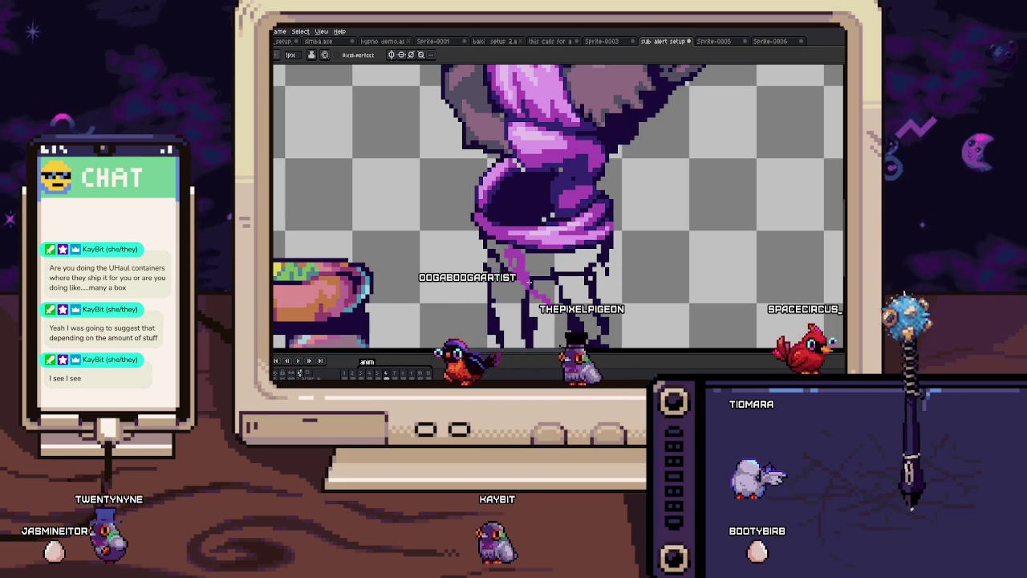
drag(525, 276, 549, 302)
drag(482, 241, 504, 294)
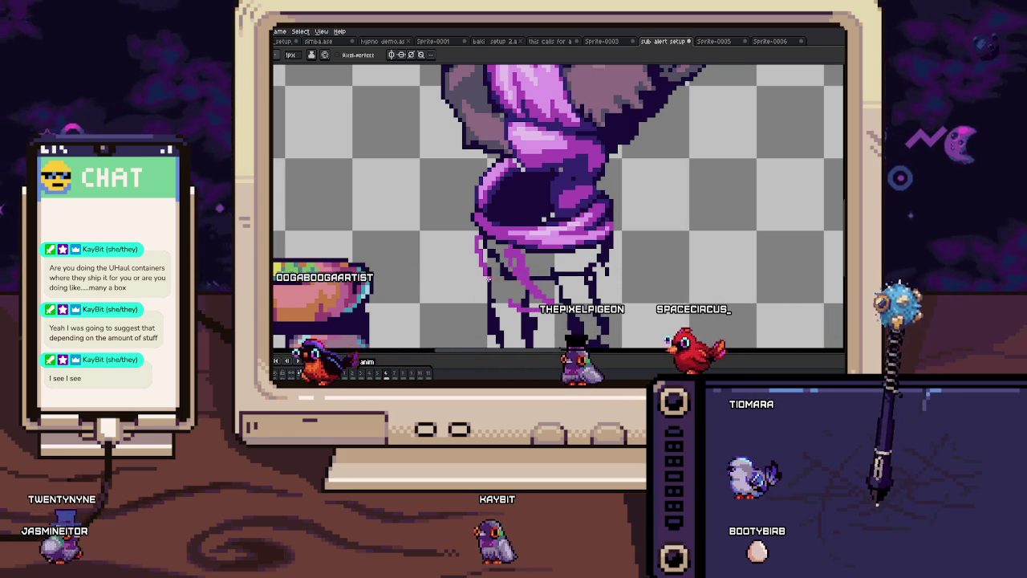
scroll(504, 293, up, 1)
scroll(465, 209, up, 1)
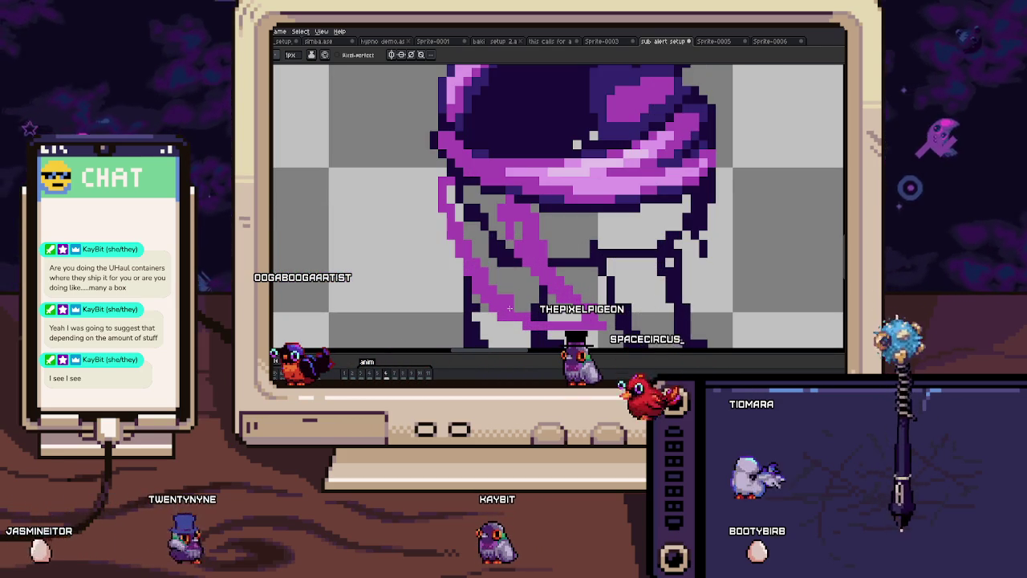
Step: Fill the grey gaps in the purple strip with a 2px brush and outline both edges dark
key(plus)
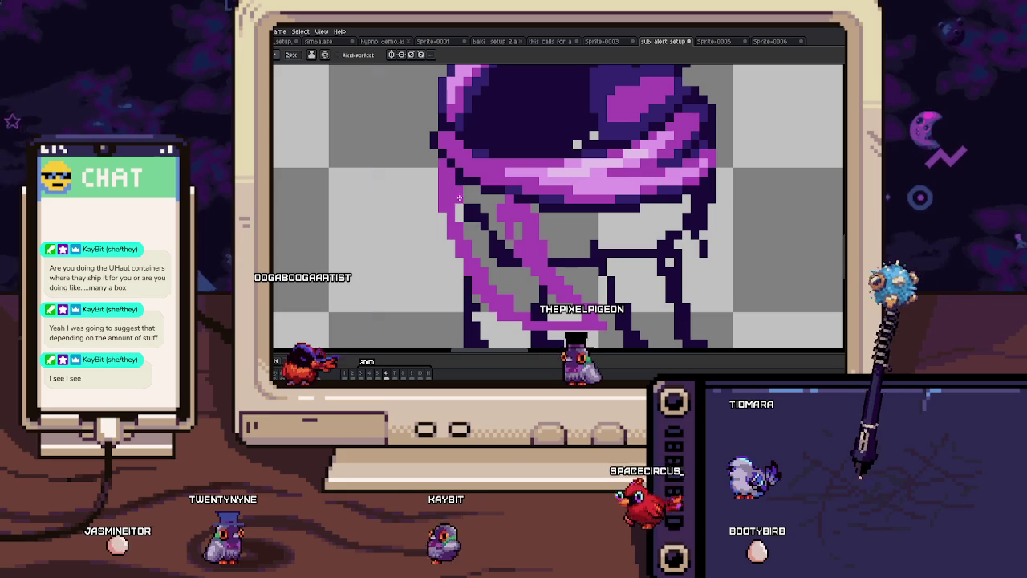
click(517, 235)
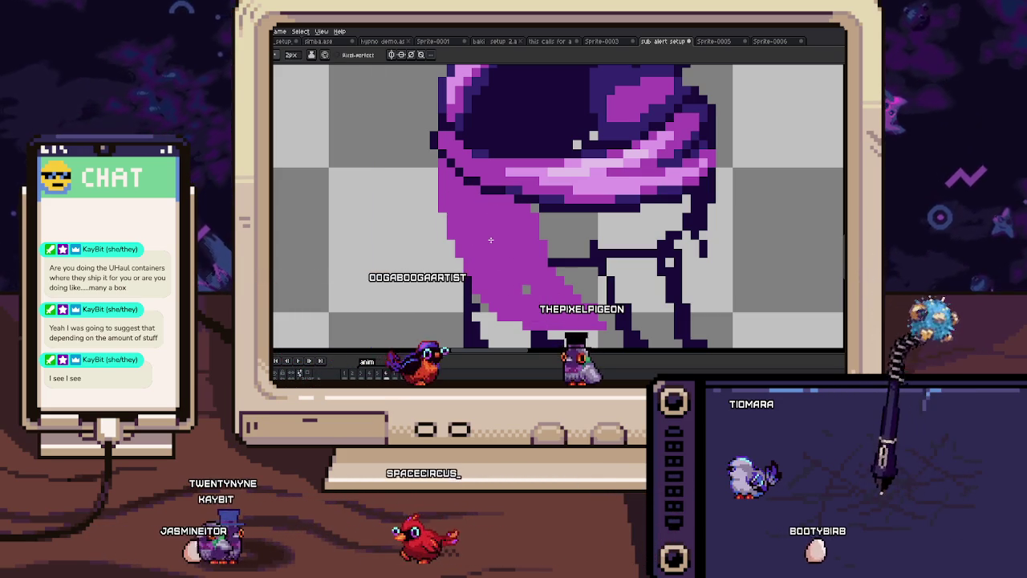
key(minus)
drag(534, 250, 528, 211)
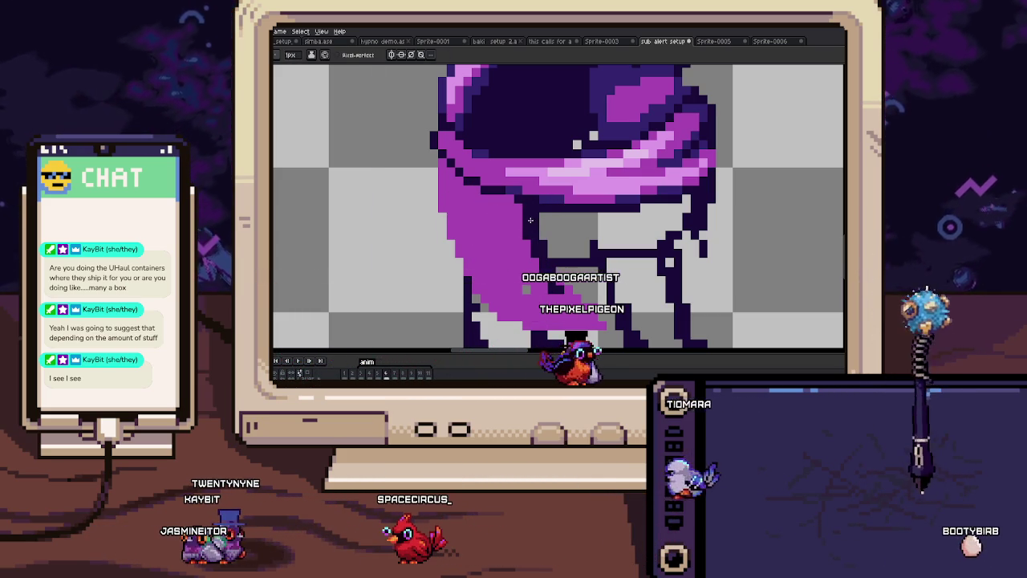
scroll(555, 286, down, 1)
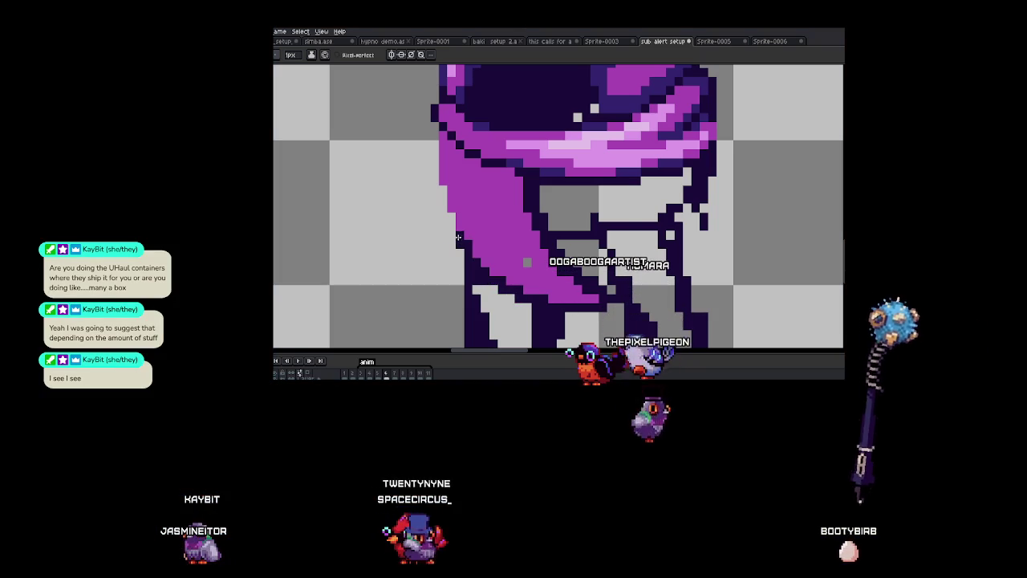
drag(458, 237, 442, 177)
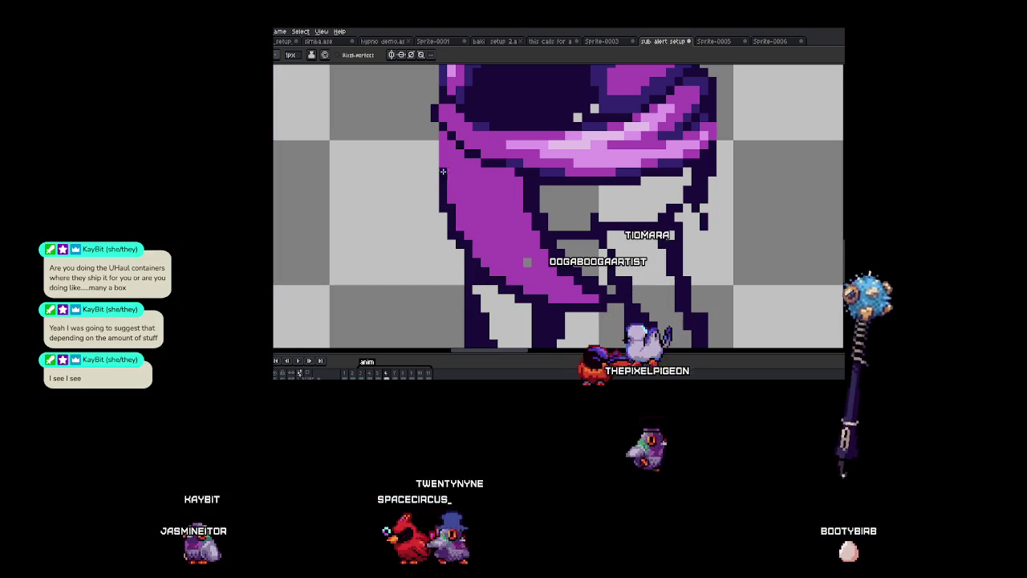
scroll(515, 170, down, 2)
scroll(512, 173, up, 1)
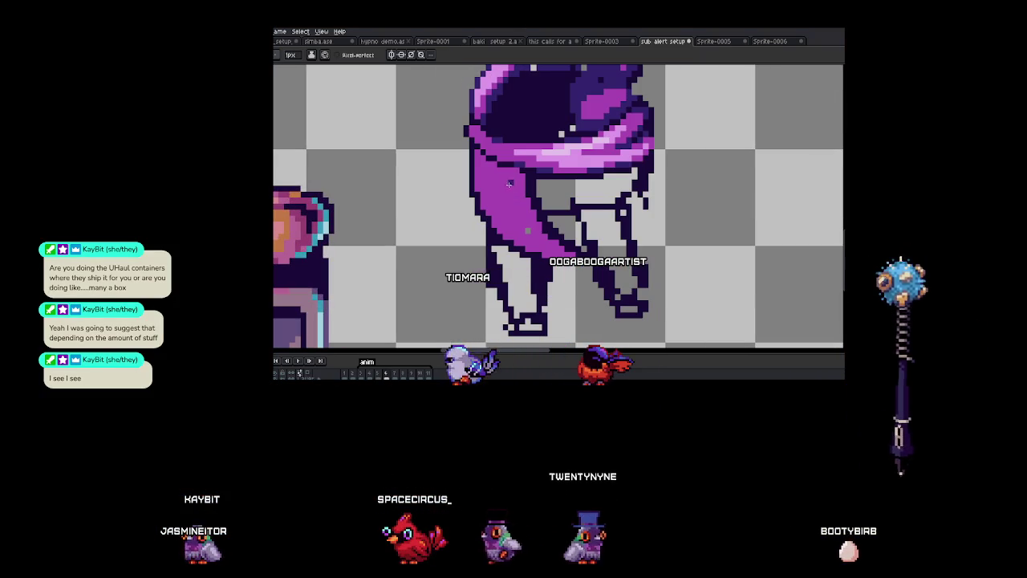
scroll(508, 186, up, 2)
Step: Darken the pixels beside the dark strip, then compare against frame 5 and return to frame 6
drag(516, 244, 489, 198)
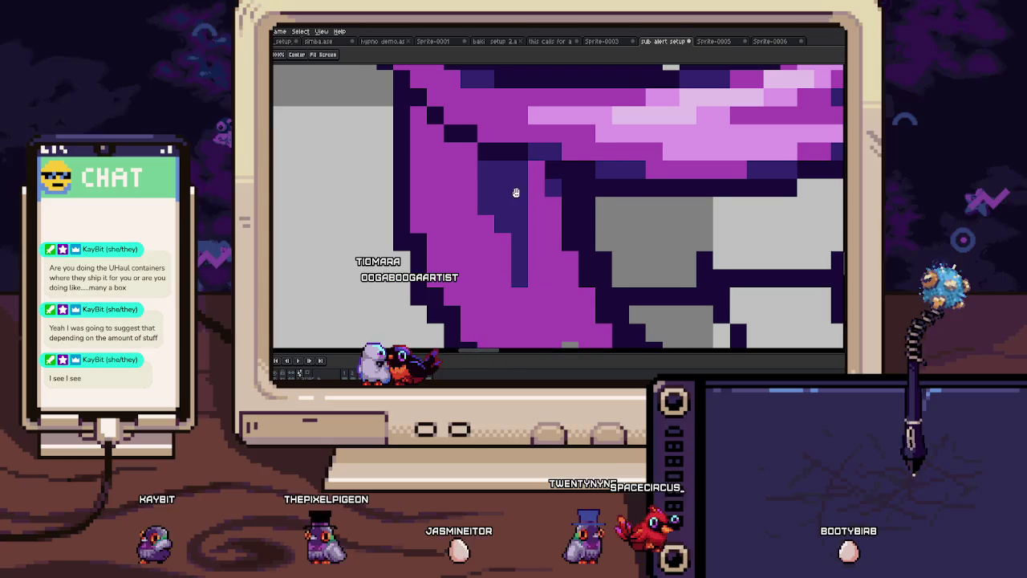
drag(554, 190, 531, 207)
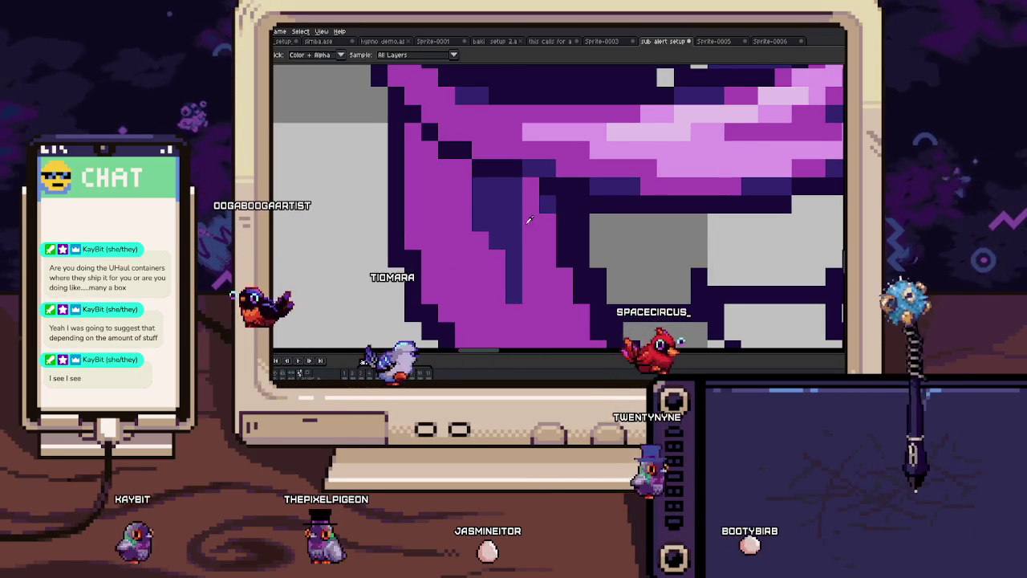
scroll(509, 199, down, 2)
scroll(509, 199, up, 2)
scroll(476, 258, down, 2)
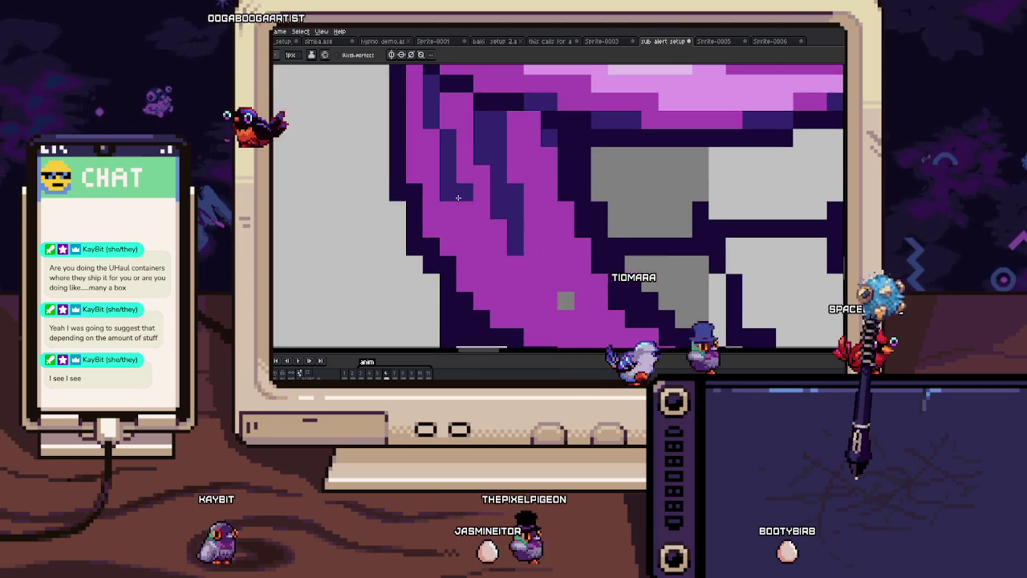
scroll(552, 293, down, 1)
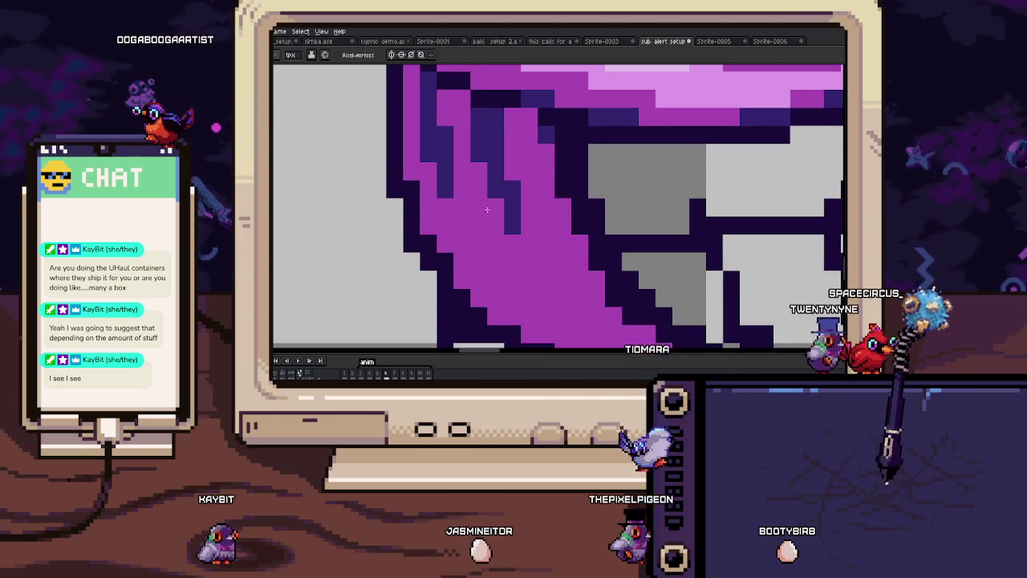
scroll(491, 290, down, 5)
scroll(491, 290, up, 3)
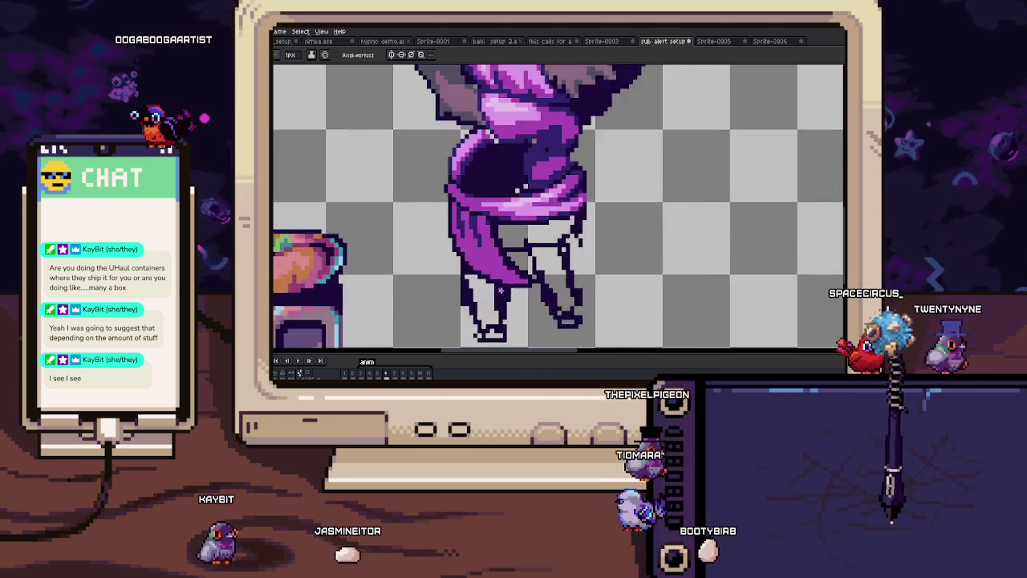
scroll(526, 263, up, 2)
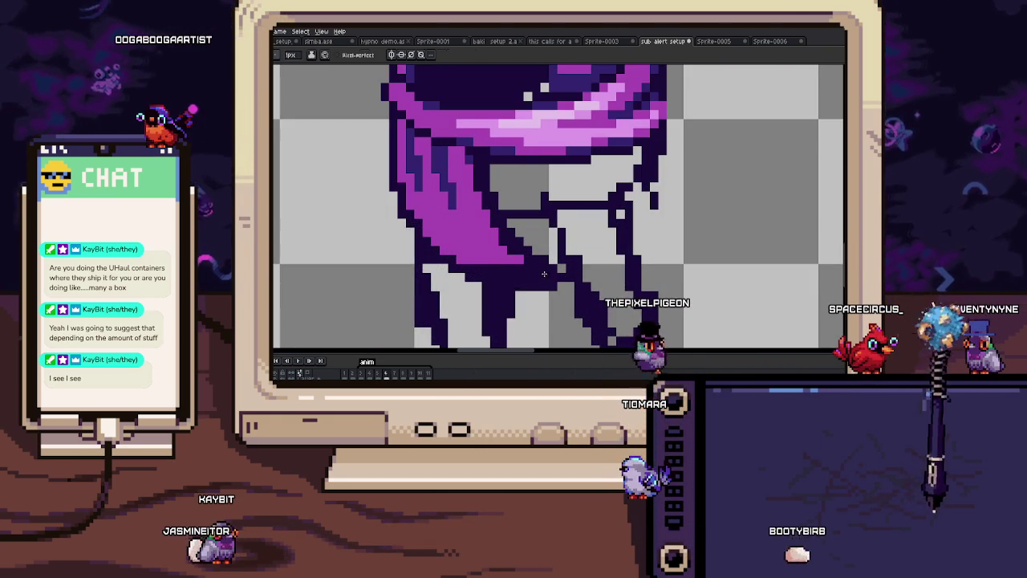
scroll(458, 185, up, 2)
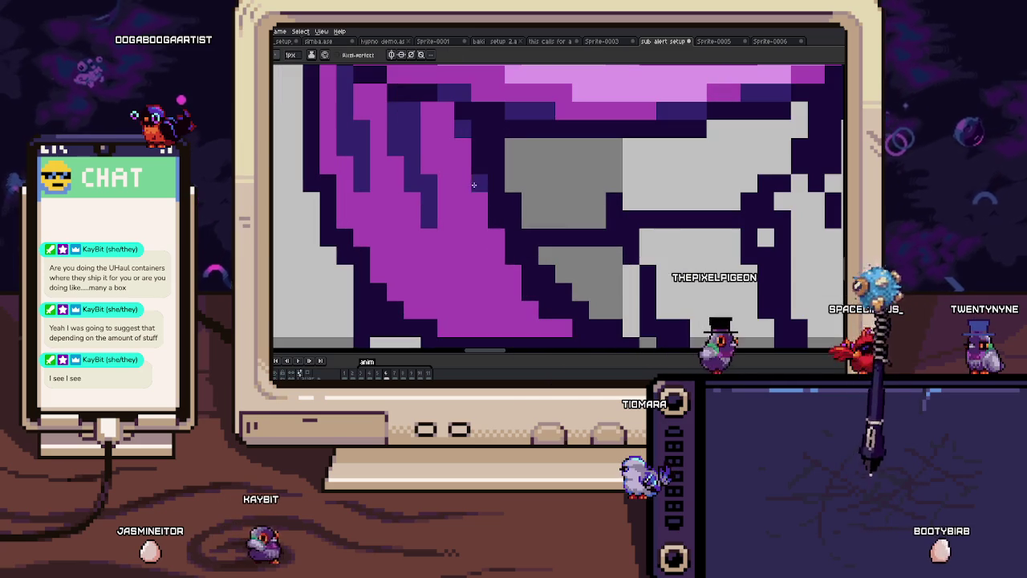
scroll(486, 192, down, 1)
scroll(506, 233, down, 1)
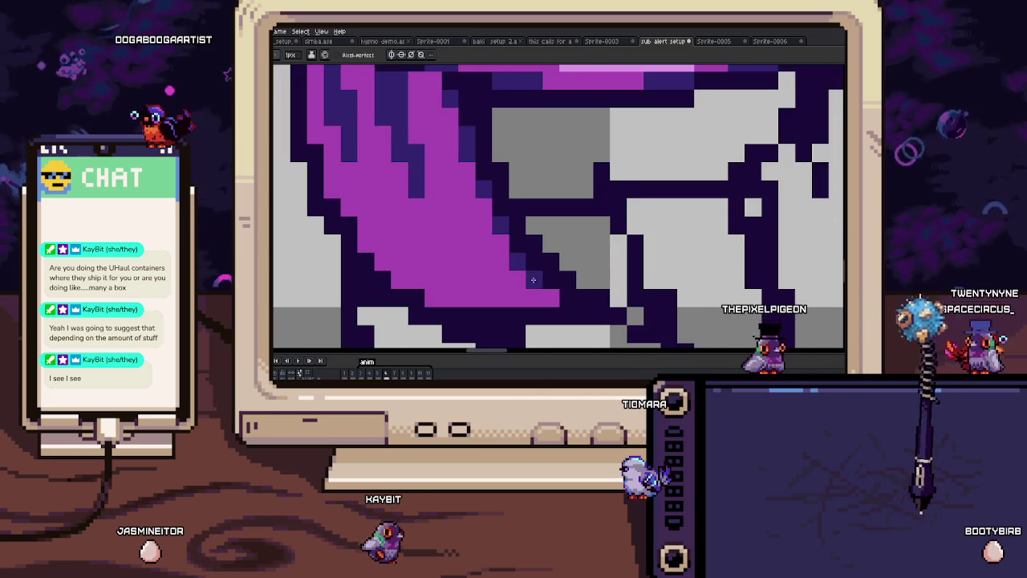
key(Left)
key(Right)
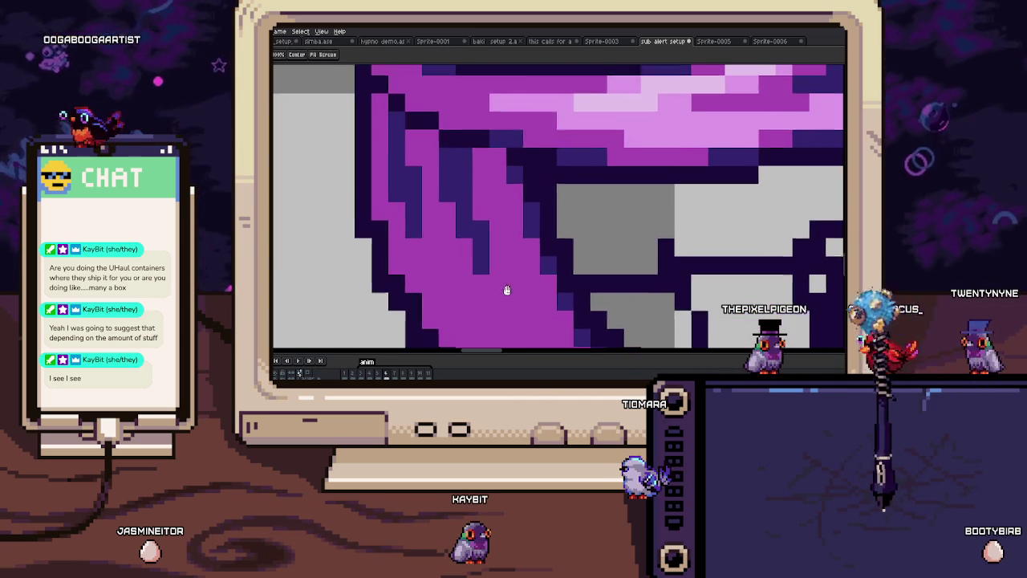
Step: Paint light-pink highlight columns down the cloth's left fold
drag(414, 177, 414, 234)
scroll(432, 263, left, 2)
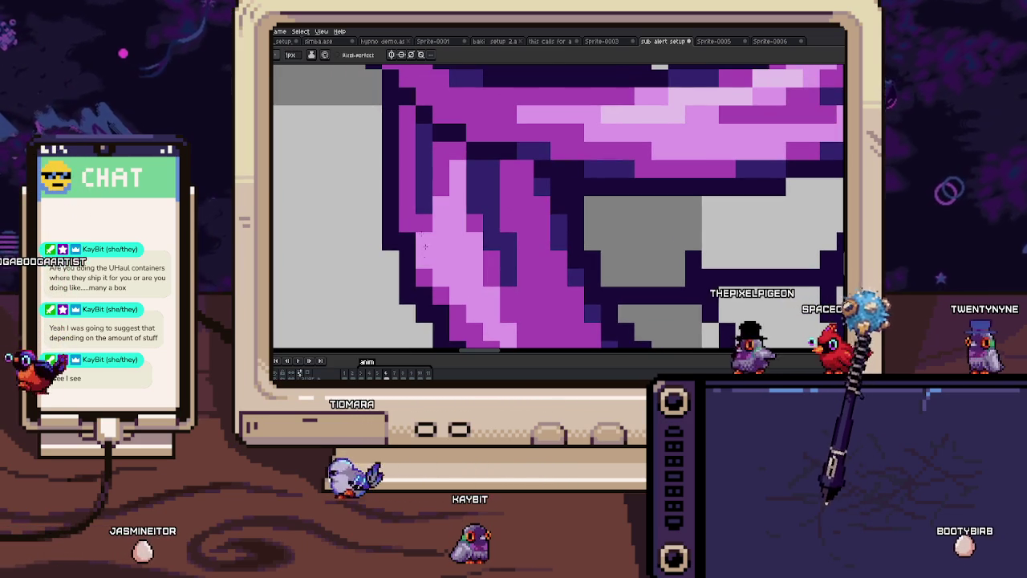
drag(423, 229, 407, 193)
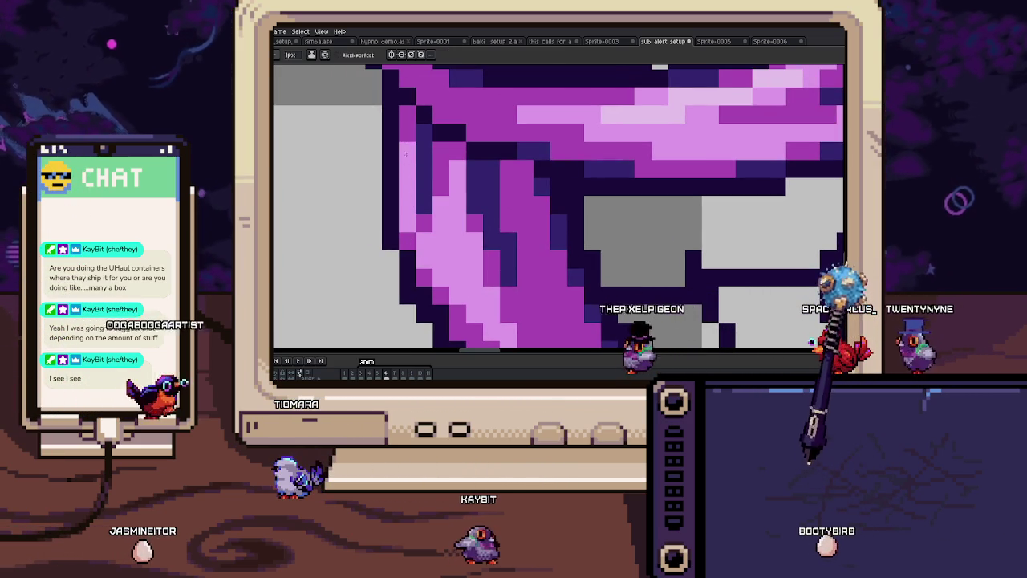
scroll(438, 222, down, 2)
drag(494, 164, 511, 251)
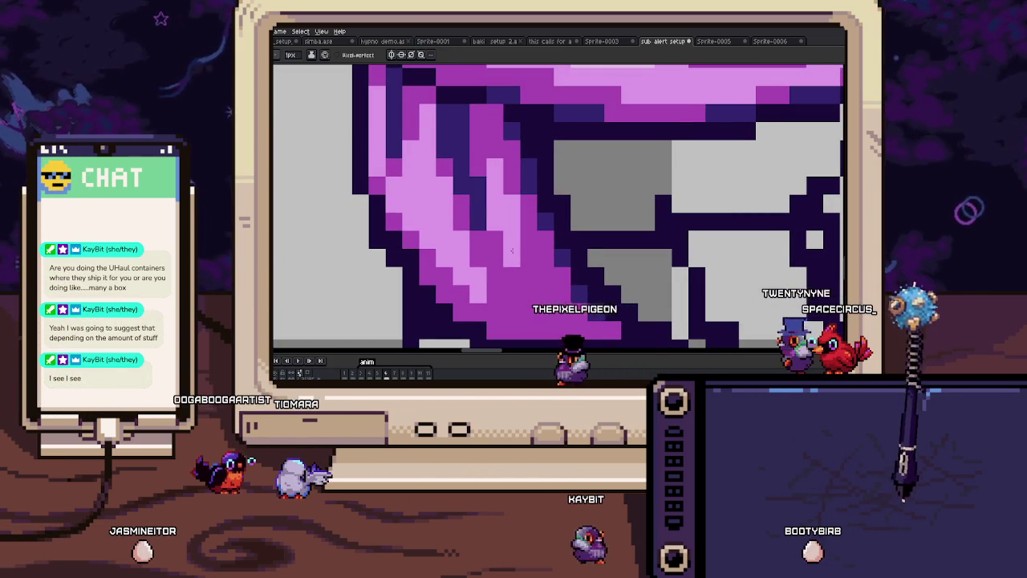
scroll(526, 272, down, 5)
scroll(526, 272, down, 3)
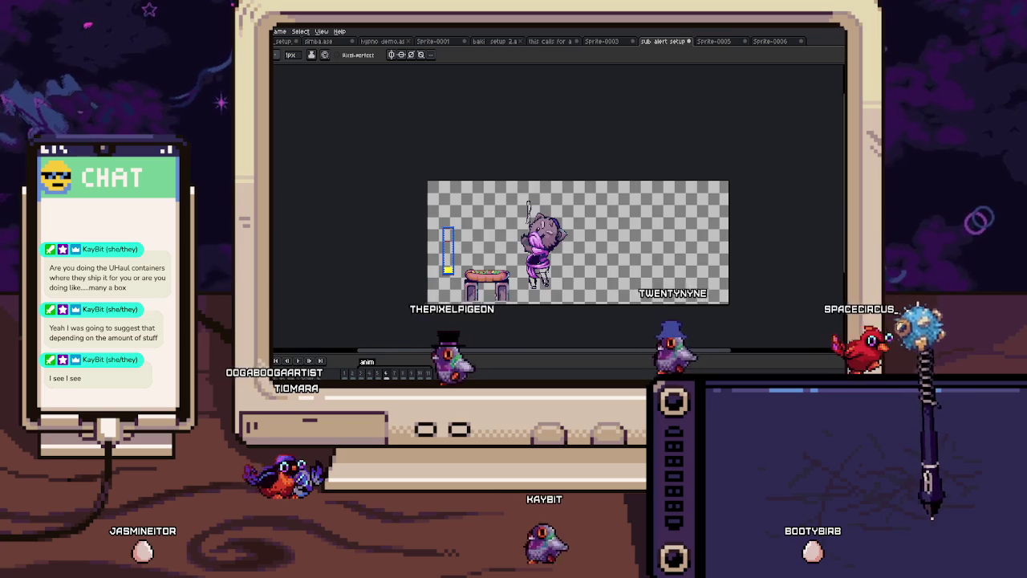
Step: Start the animation preview playing
scroll(542, 274, up, 3)
scroll(549, 256, up, 3)
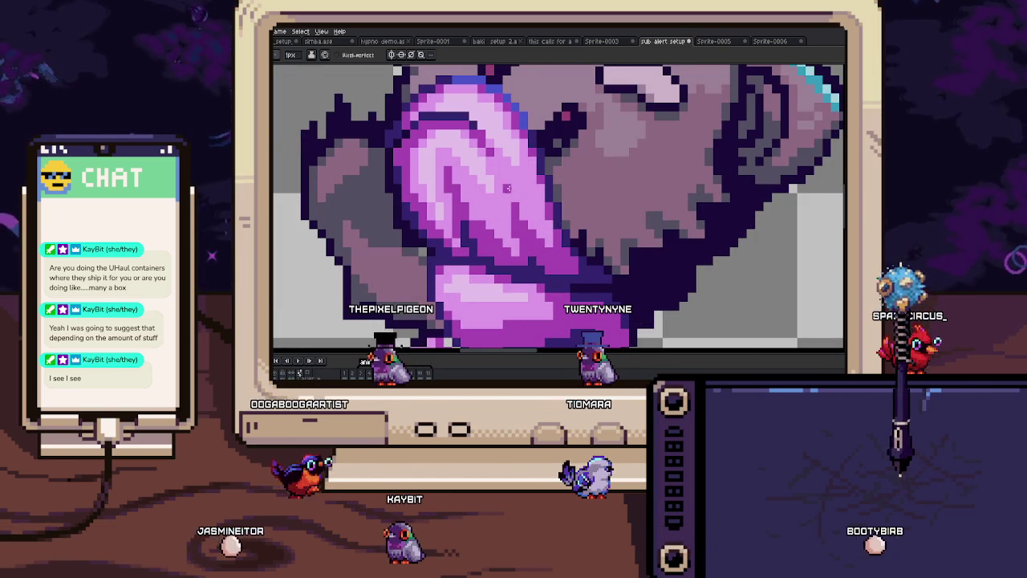
scroll(507, 188, down, 3)
scroll(506, 188, down, 3)
key(Return)
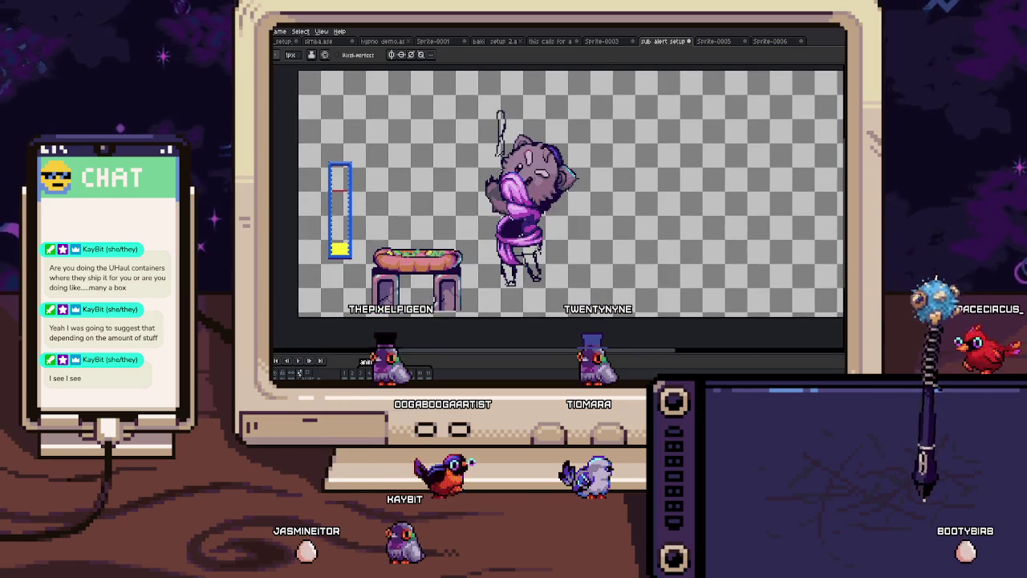
scroll(546, 186, up, 5)
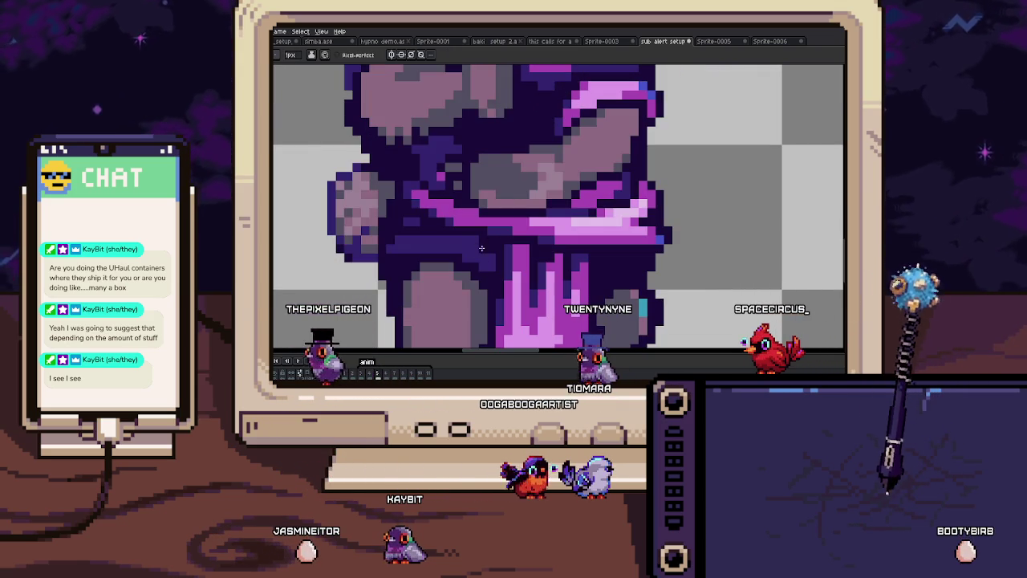
Step: Paint dark purple over the grey pixels in the cloth, resampling the colour
key(b)
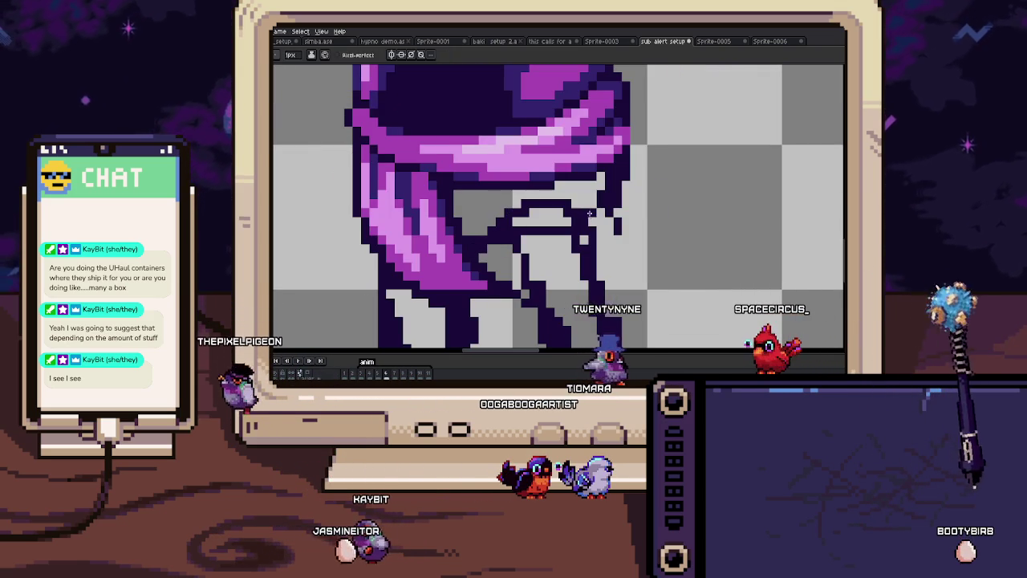
mouse_move(601, 175)
mouse_down()
mouse_move(464, 211)
mouse_move(505, 217)
mouse_up()
key(i)
key(b)
scroll(491, 229, down, 1)
scroll(492, 211, down, 2)
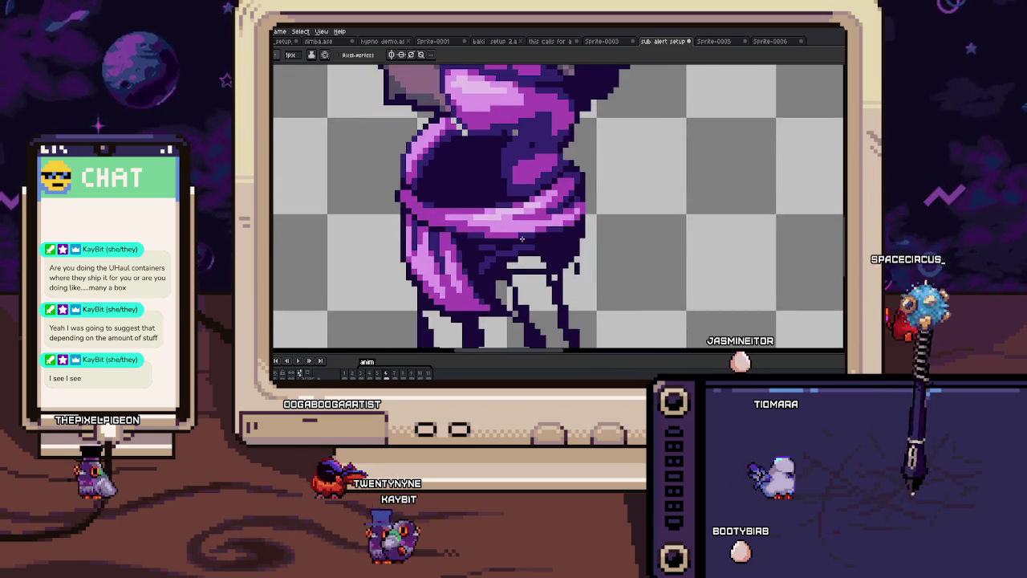
scroll(523, 236, down, 2)
scroll(522, 238, up, 4)
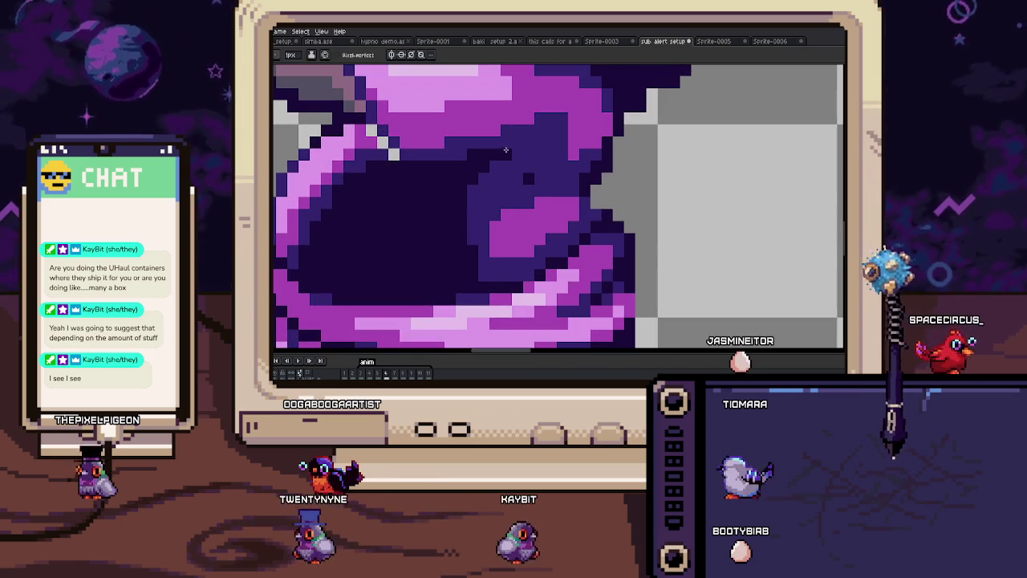
Step: Sample another colour from the artwork and recentre the sprite scene
drag(503, 151, 444, 225)
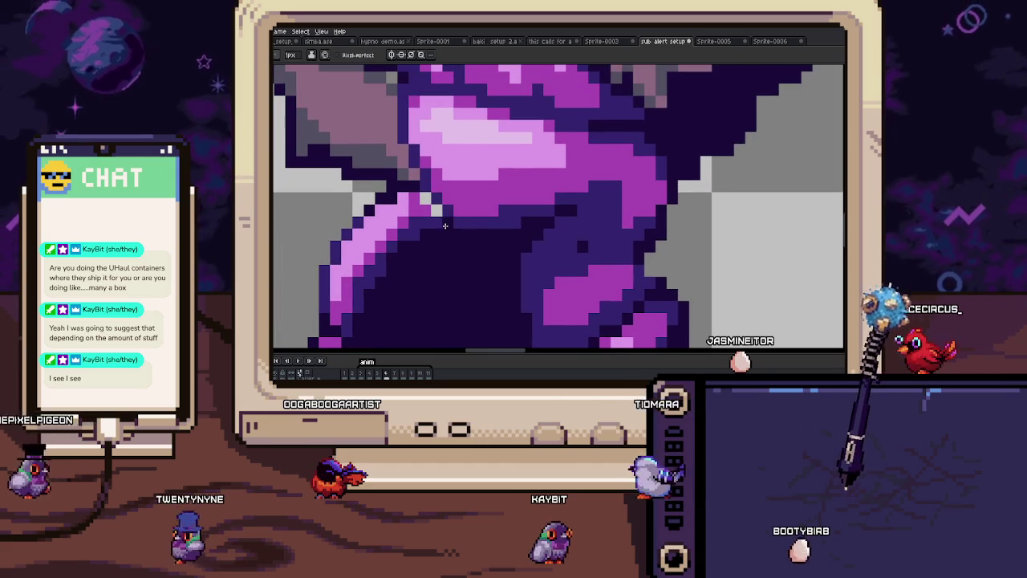
scroll(458, 227, down, 2)
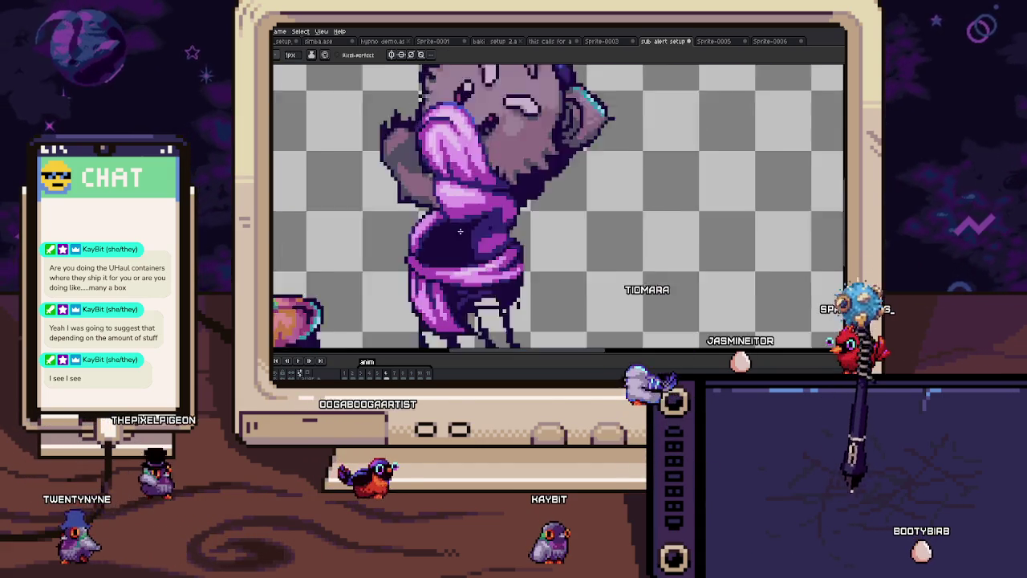
scroll(458, 227, down, 2)
scroll(493, 265, down, 2)
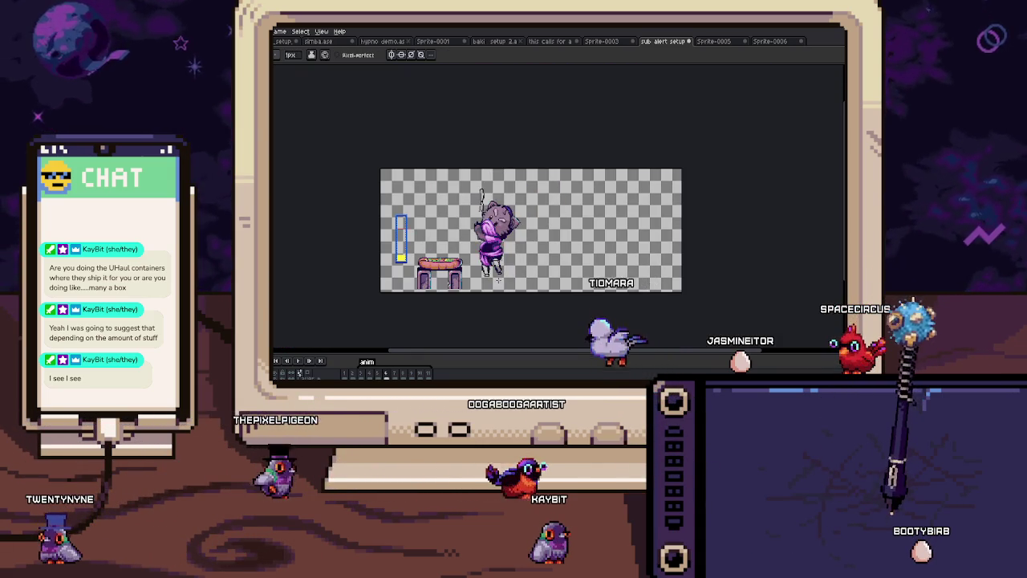
scroll(498, 281, up, 3)
scroll(462, 230, up, 2)
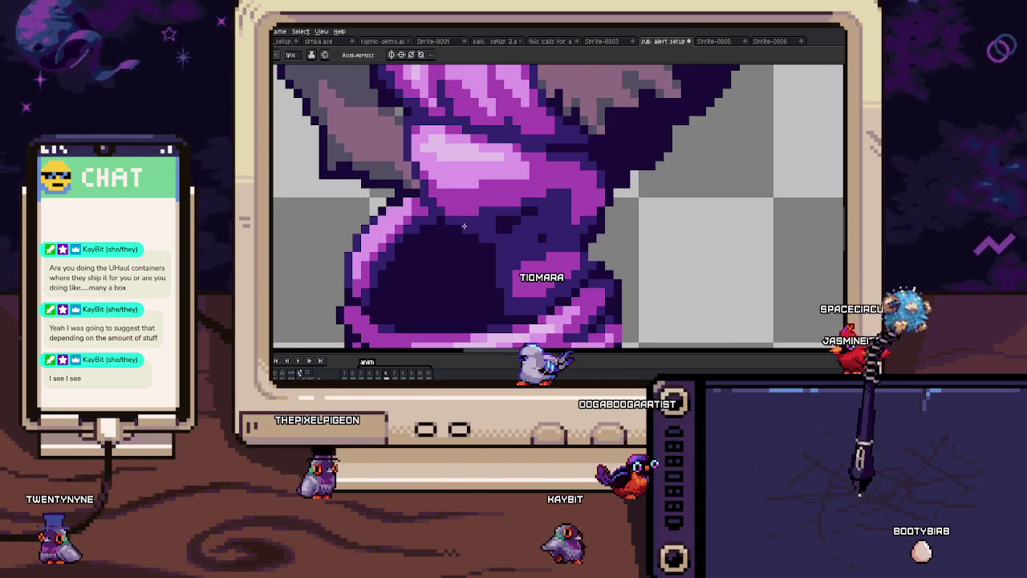
key(i)
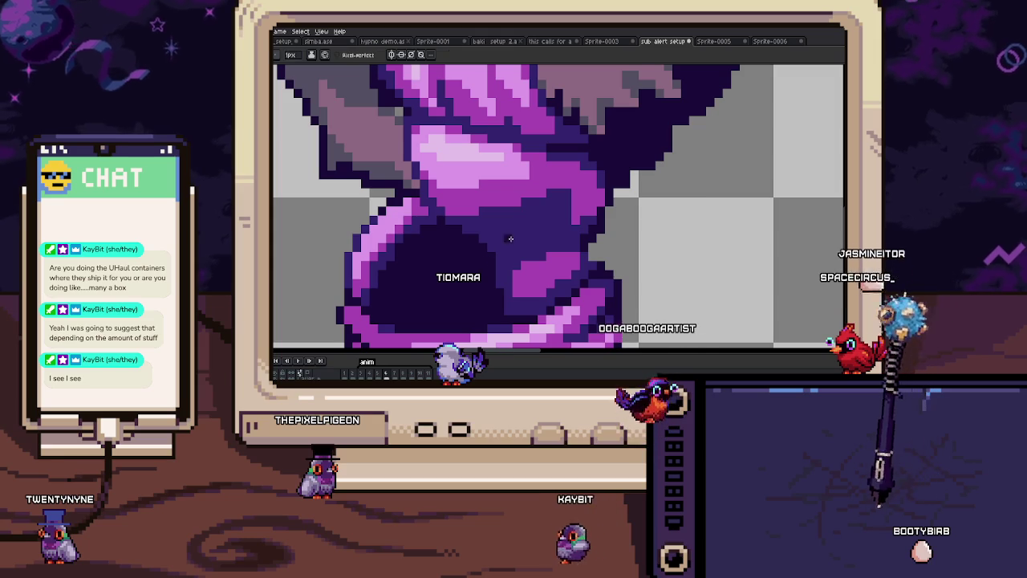
scroll(498, 247, down, 3)
key(b)
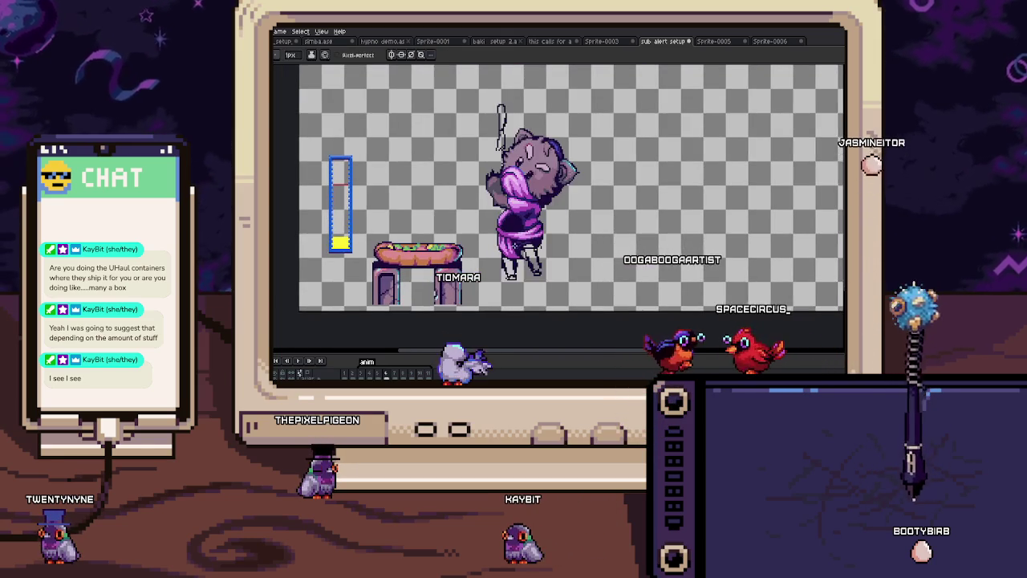
drag(562, 192, 526, 175)
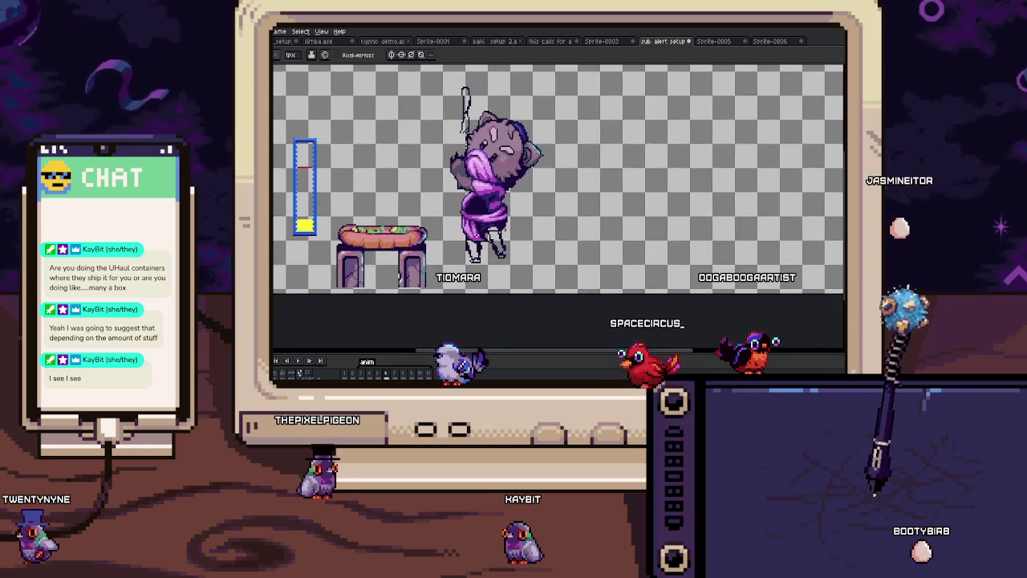
scroll(526, 236, up, 3)
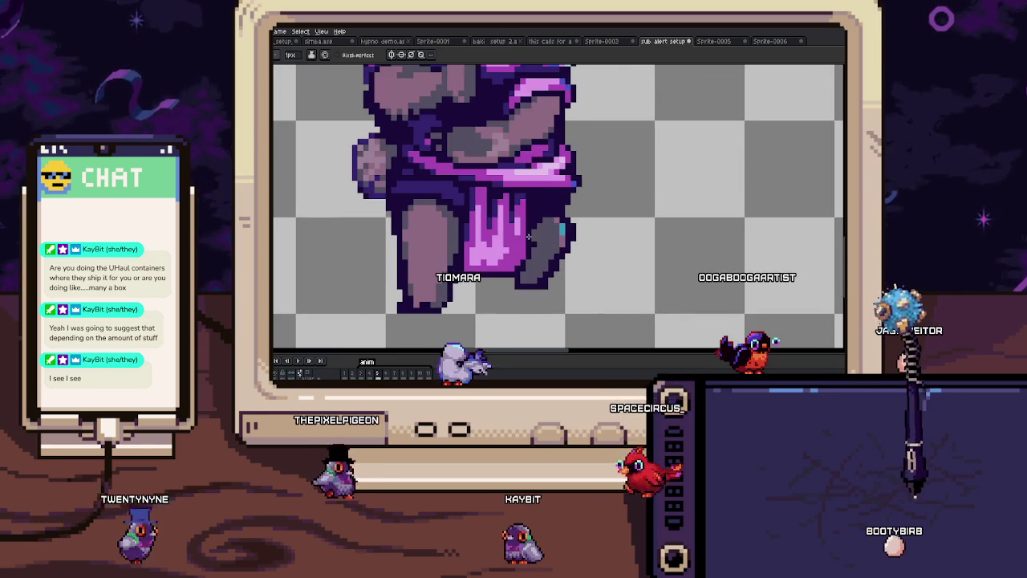
Step: With a 2px brush, paint shading inside the cat's grey leg and extend it downward
key(plus)
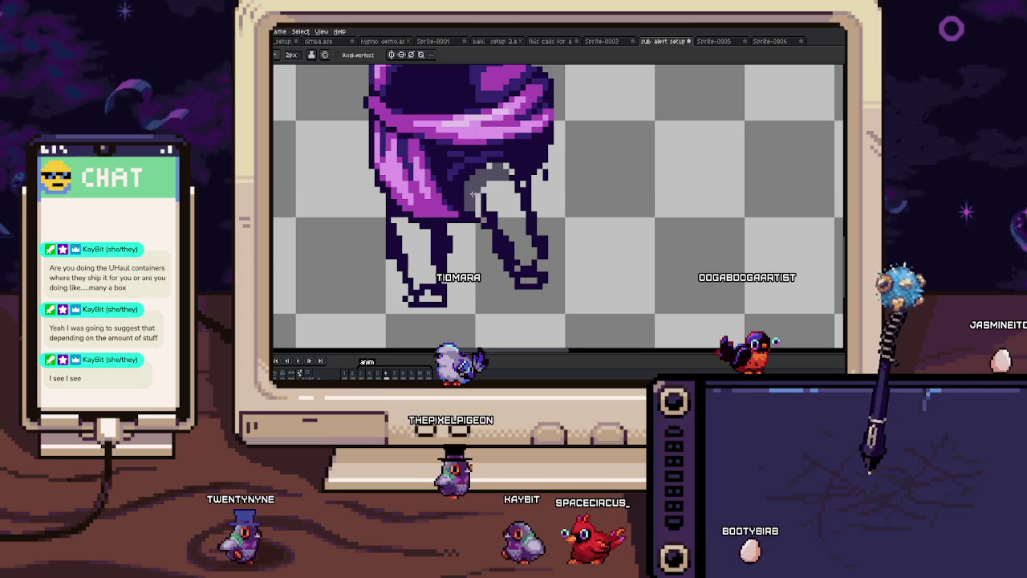
drag(472, 192, 479, 210)
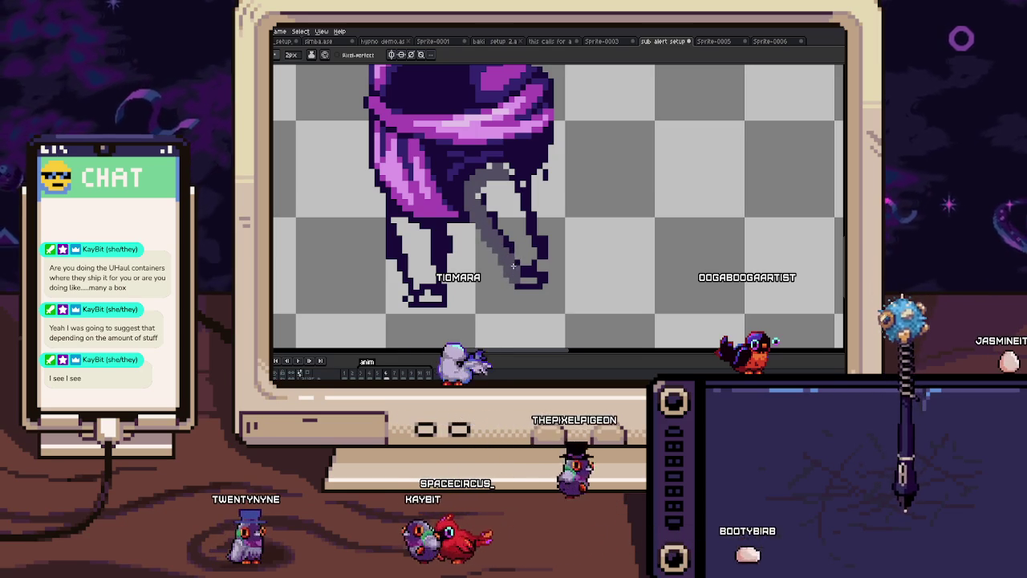
drag(503, 258, 530, 267)
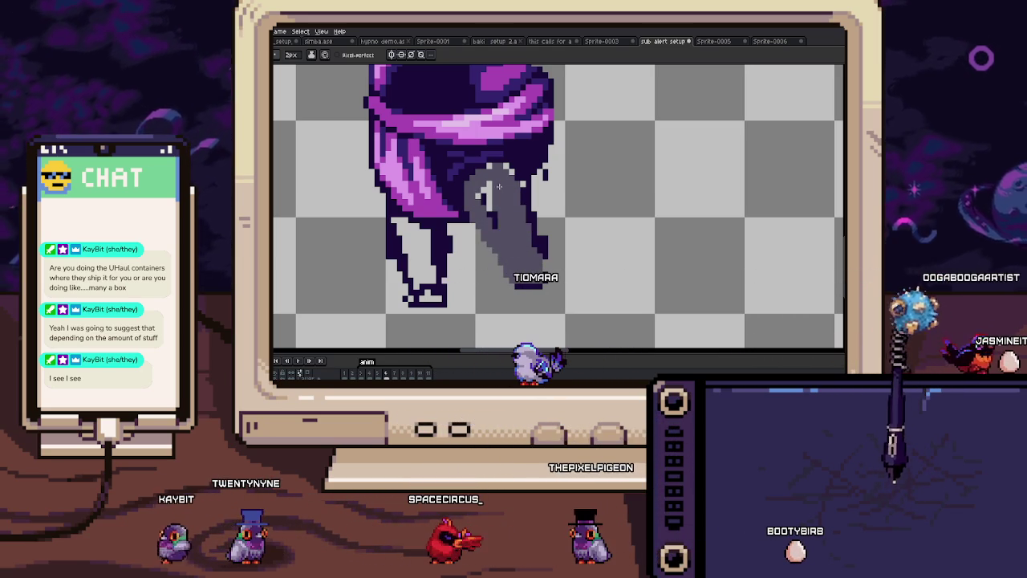
scroll(491, 173, up, 3)
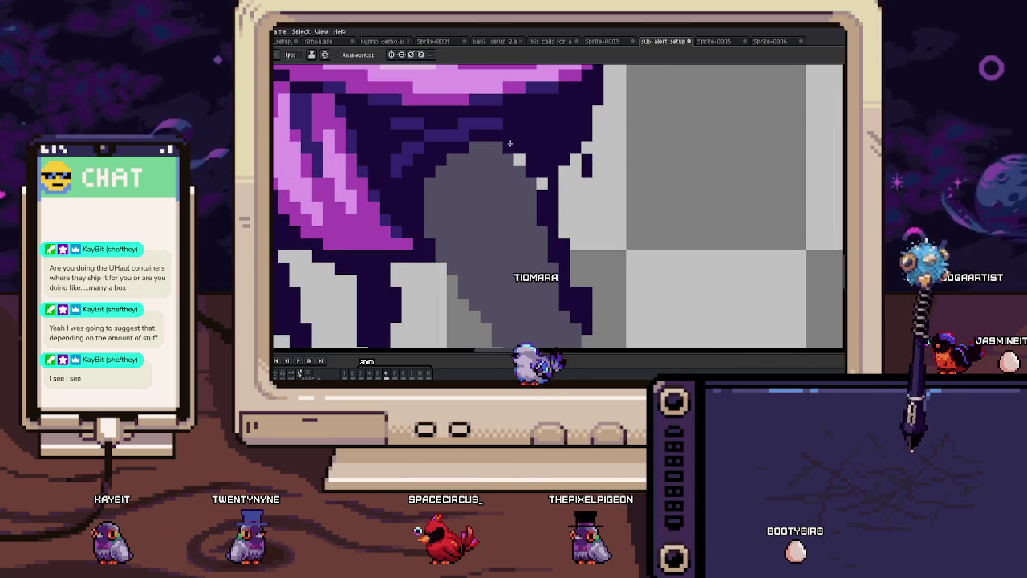
scroll(542, 178, down, 1)
scroll(559, 207, down, 2)
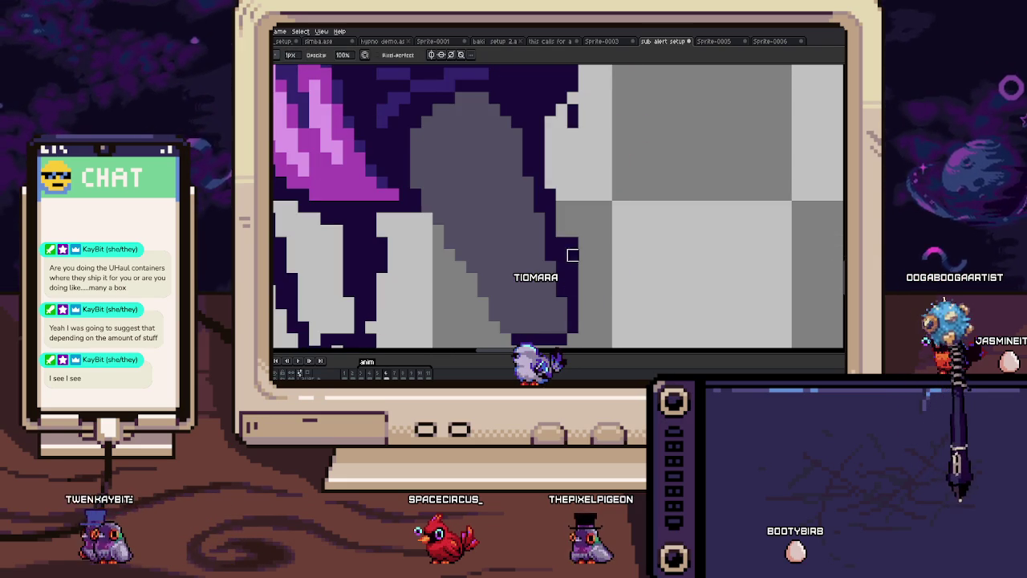
scroll(573, 268, down, 2)
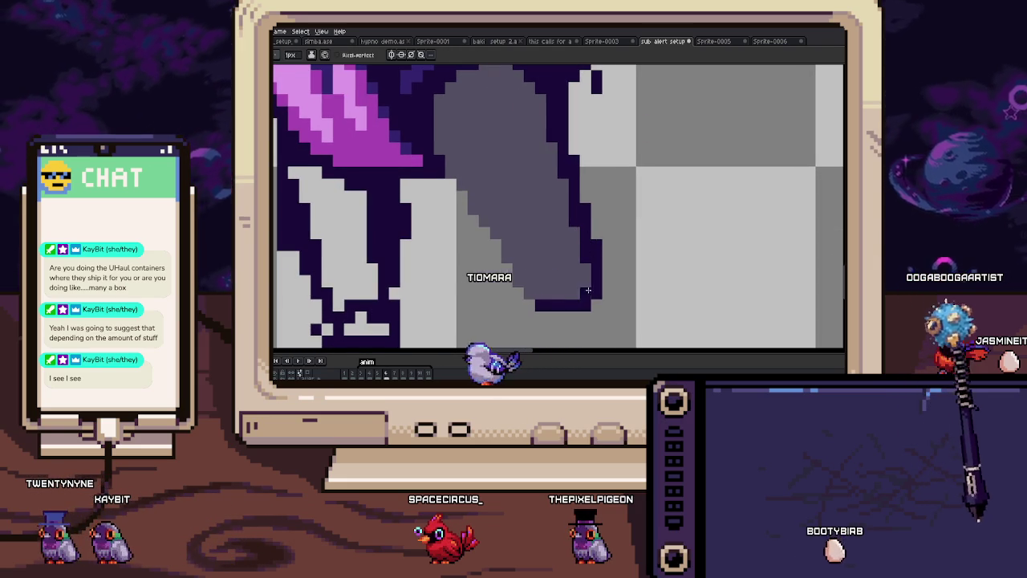
scroll(561, 293, up, 2)
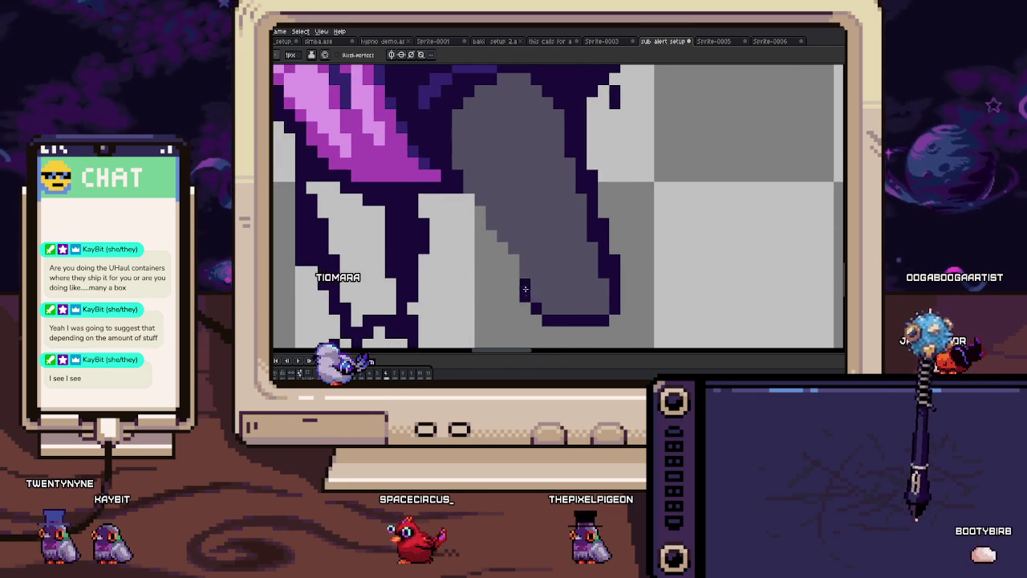
scroll(490, 225, up, 2)
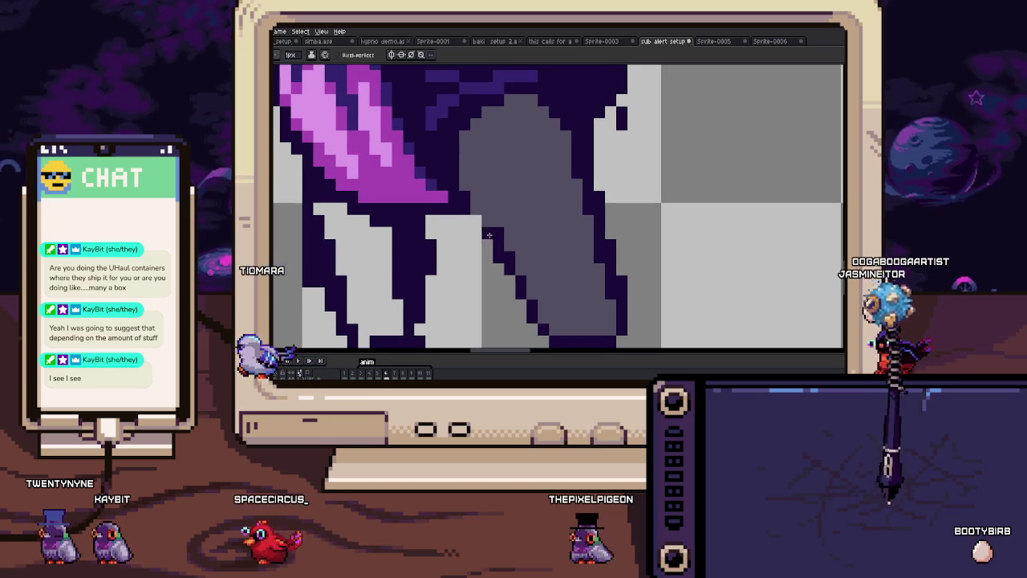
scroll(474, 208, down, 5)
scroll(478, 187, up, 2)
scroll(478, 187, up, 1)
scroll(478, 187, up, 1)
scroll(478, 187, up, 1)
Step: Shade the grey leg with a mauve stroke
drag(530, 257, 507, 211)
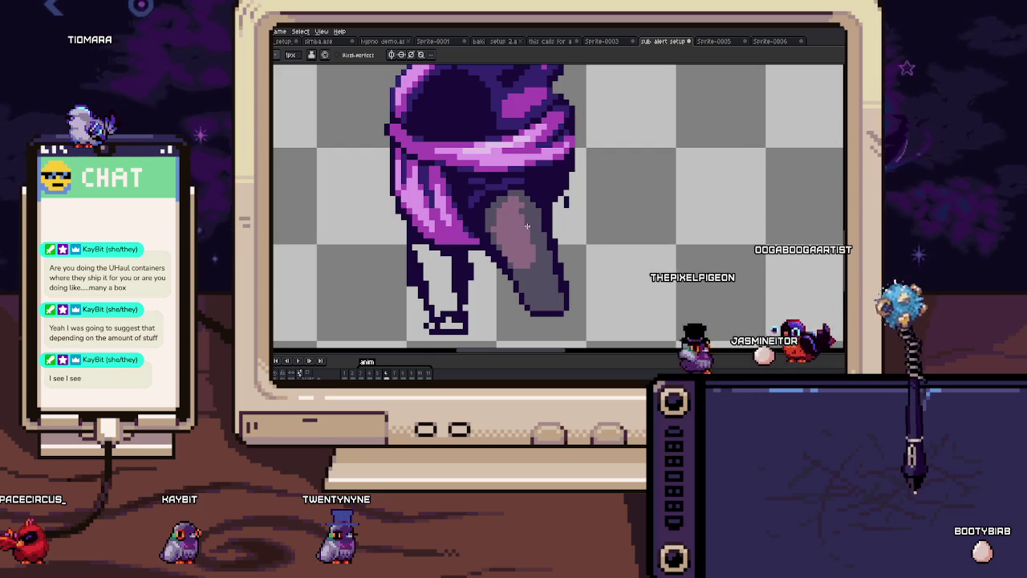
scroll(520, 243, up, 2)
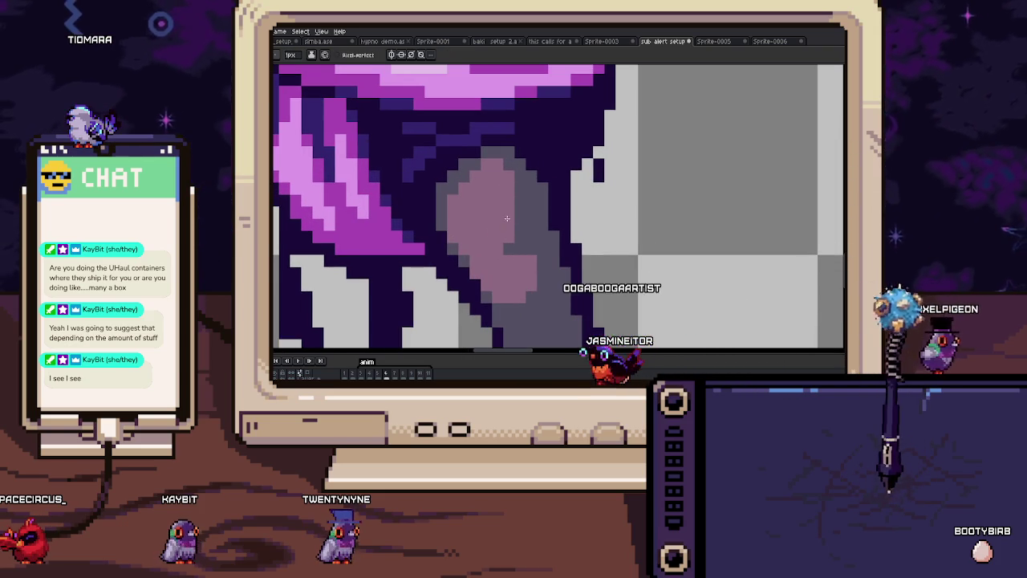
scroll(536, 232, down, 2)
scroll(542, 241, down, 2)
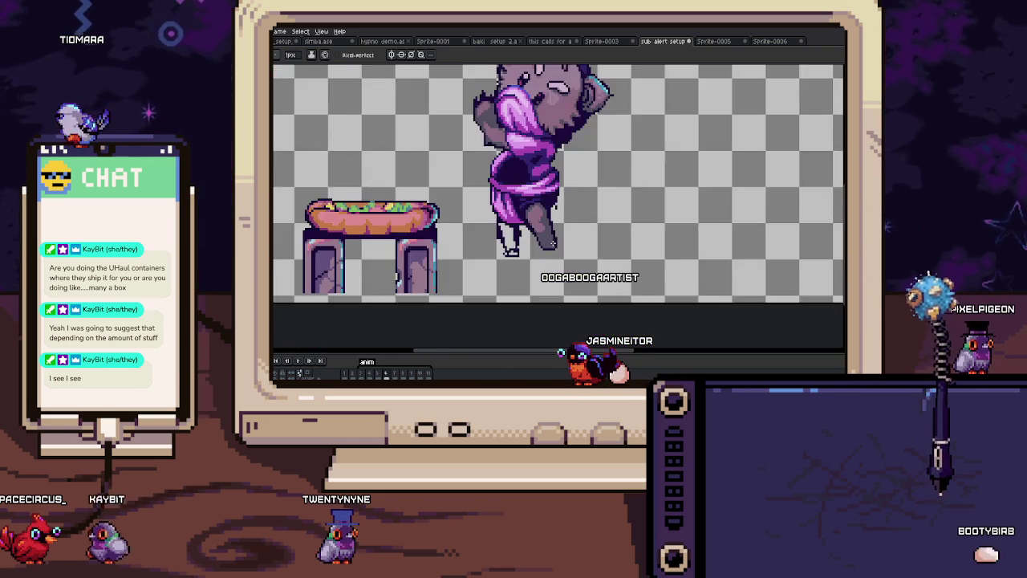
scroll(548, 255, up, 3)
scroll(548, 257, up, 3)
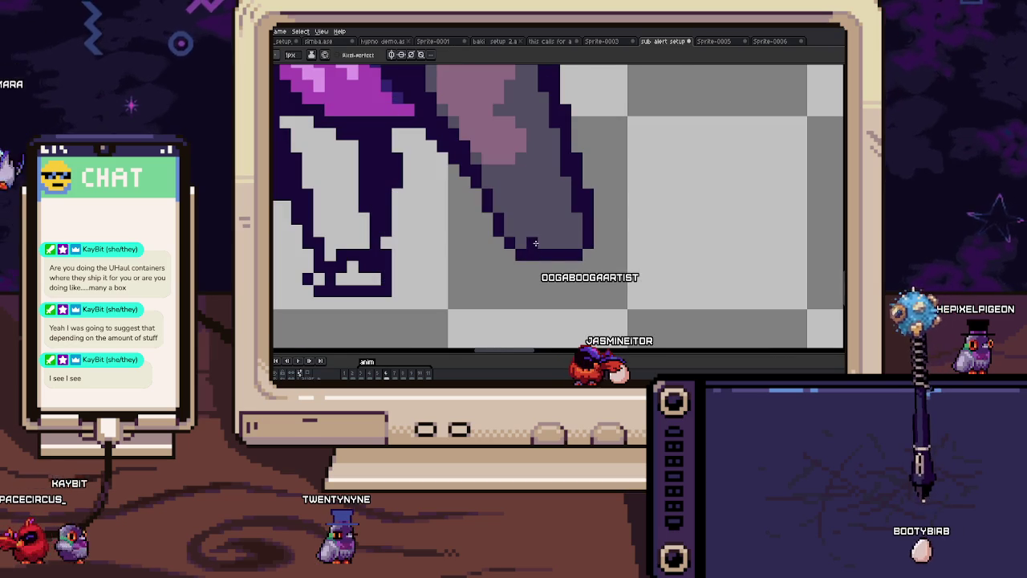
scroll(557, 244, down, 4)
scroll(566, 247, up, 1)
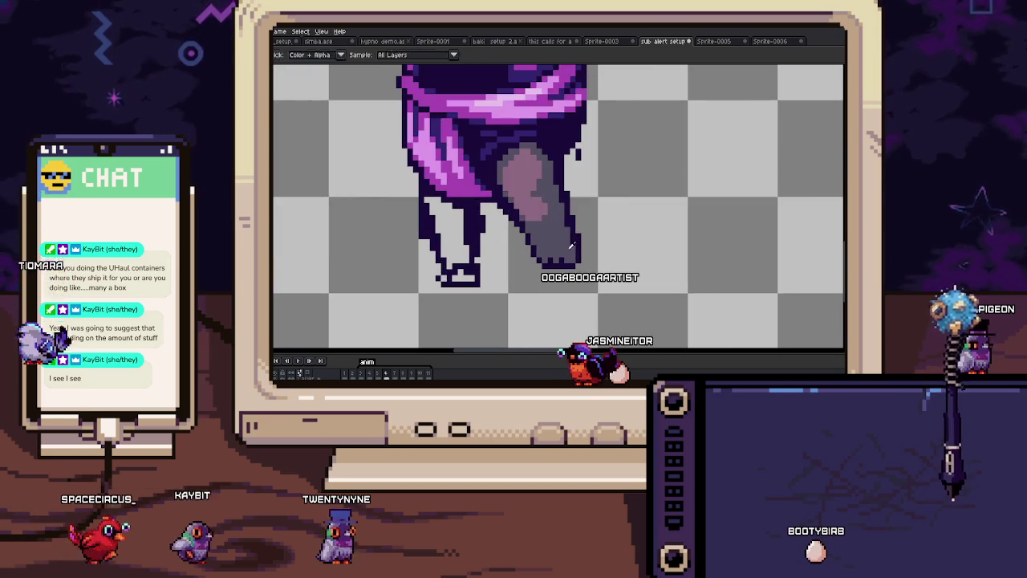
Step: Flip between neighbouring frames to compare the pose, ending on the coloured frame
key(Right)
key(Right)
key(Left)
key(Left)
key(Right)
key(Left)
scroll(507, 252, up, 1)
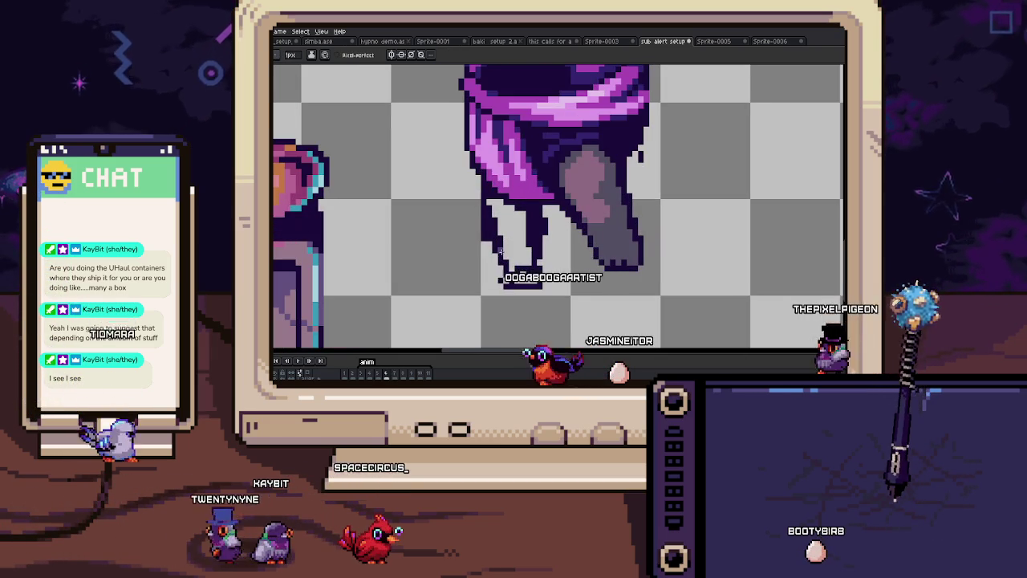
Step: Step through the animation frames to the one showing the cat's left leg, dropping the selection
key(Right)
key(Left)
key(Right)
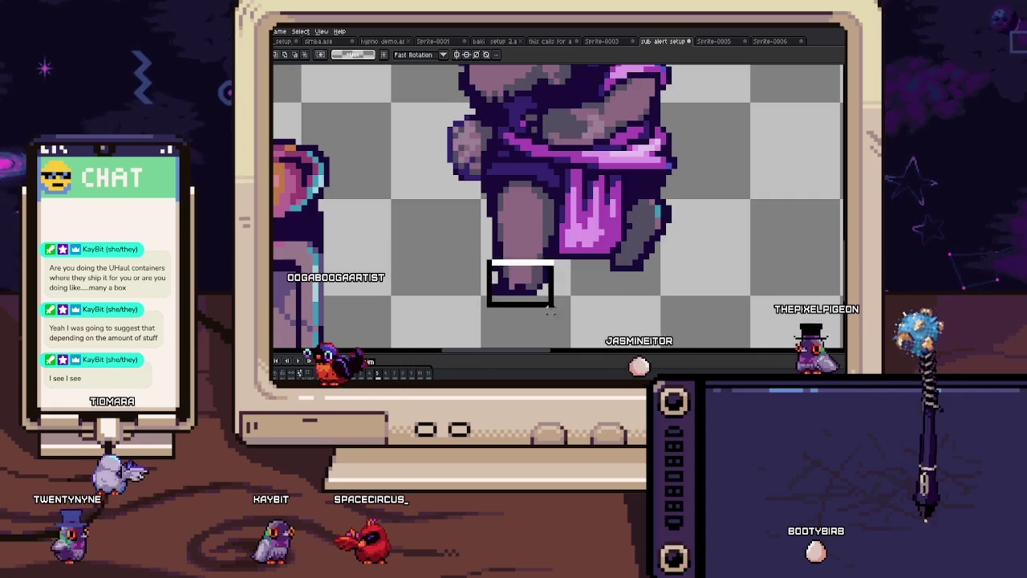
key(Right)
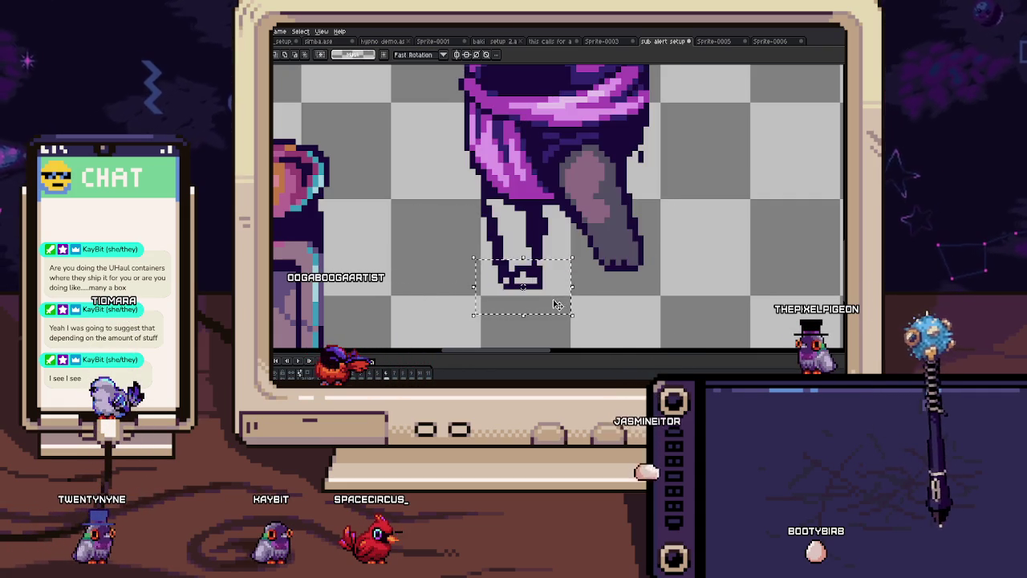
key(ctrl+d)
scroll(546, 298, up, 1)
scroll(550, 260, up, 1)
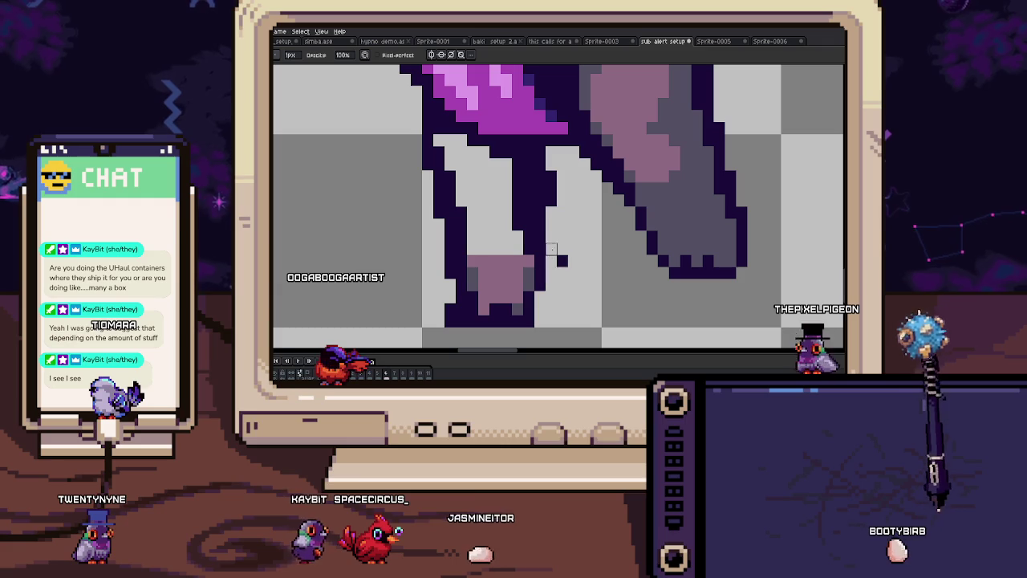
key(Right)
key(Left)
key(Right)
Step: Paint mauve on the left leg and bucket-fill its white interior mauve
click(449, 174)
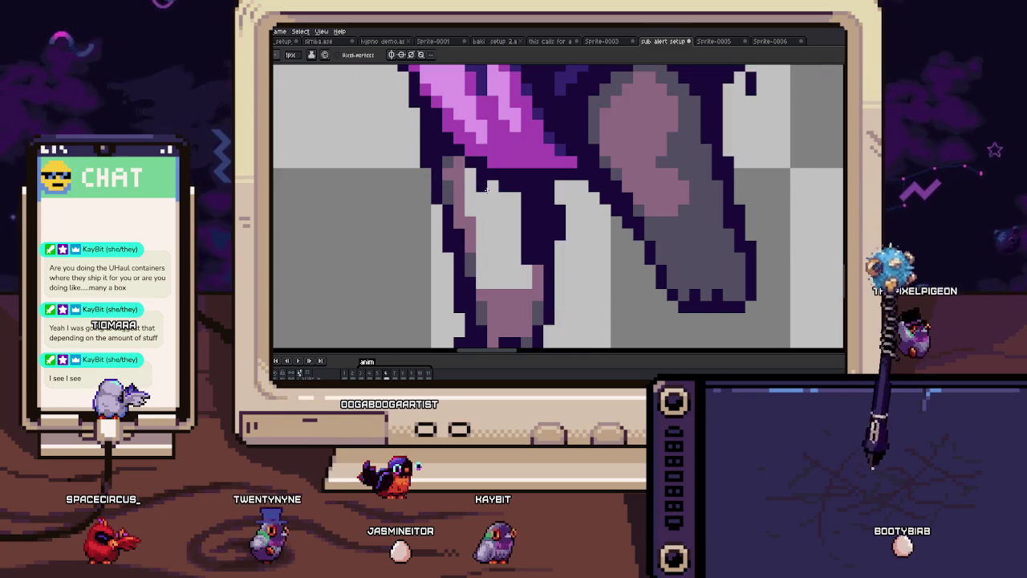
click(532, 219)
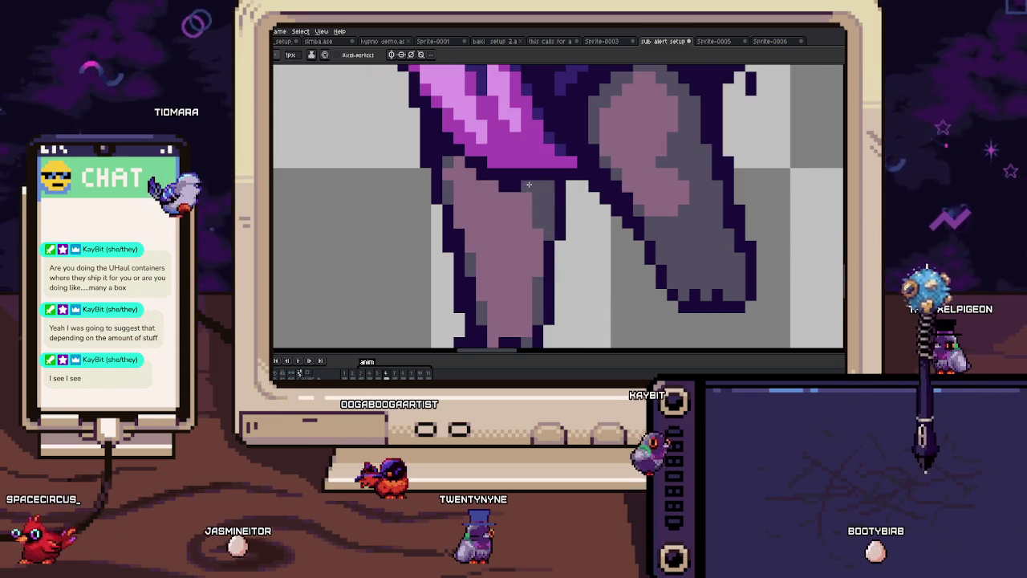
scroll(534, 253, down, 2)
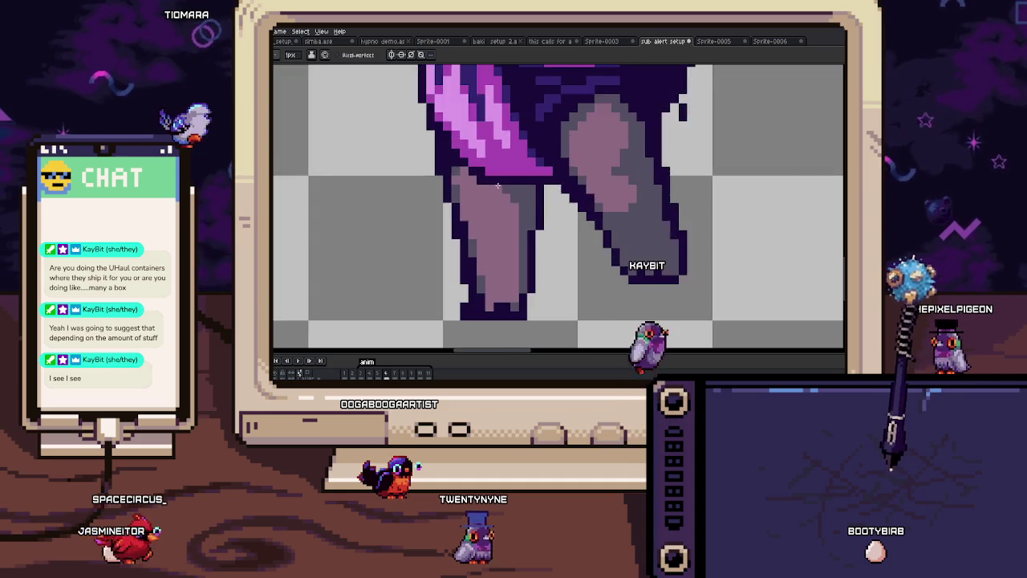
scroll(525, 236, down, 3)
drag(521, 232, 532, 256)
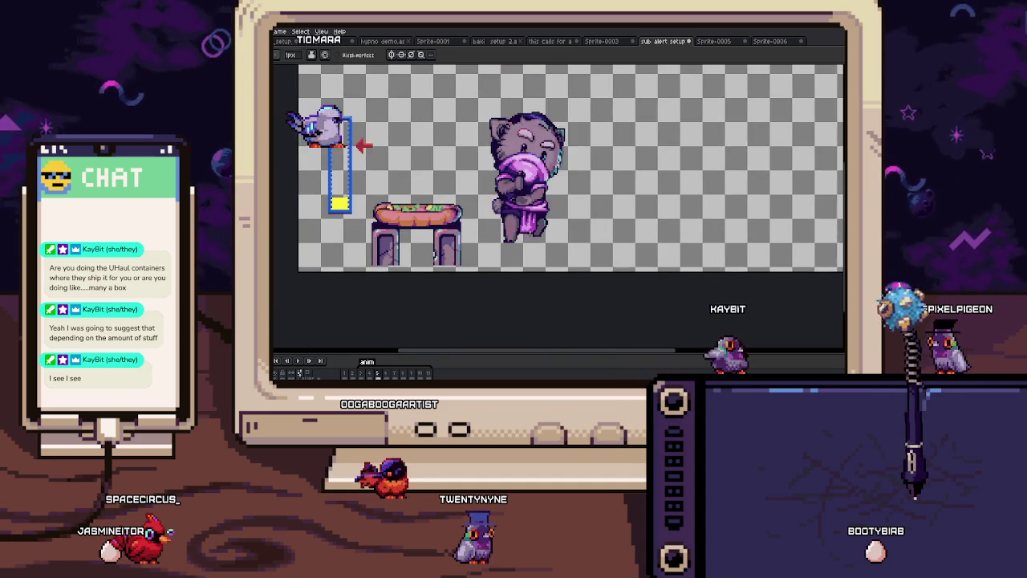
Step: Zoom and pan up to the head area of the raised-arm frame
scroll(533, 201, up, 3)
scroll(534, 201, down, 2)
scroll(535, 200, up, 4)
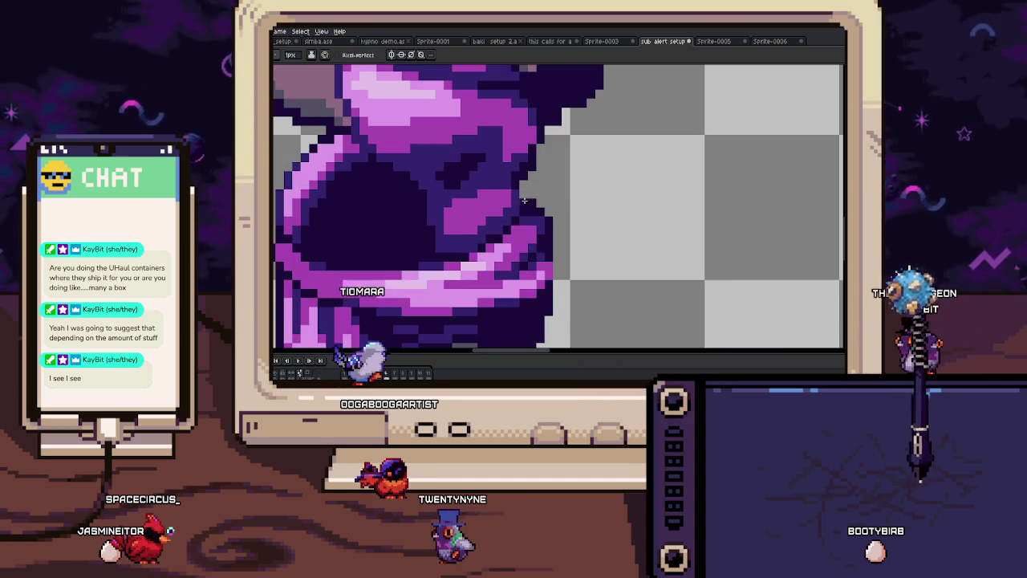
scroll(516, 182, down, 4)
drag(506, 145, 505, 247)
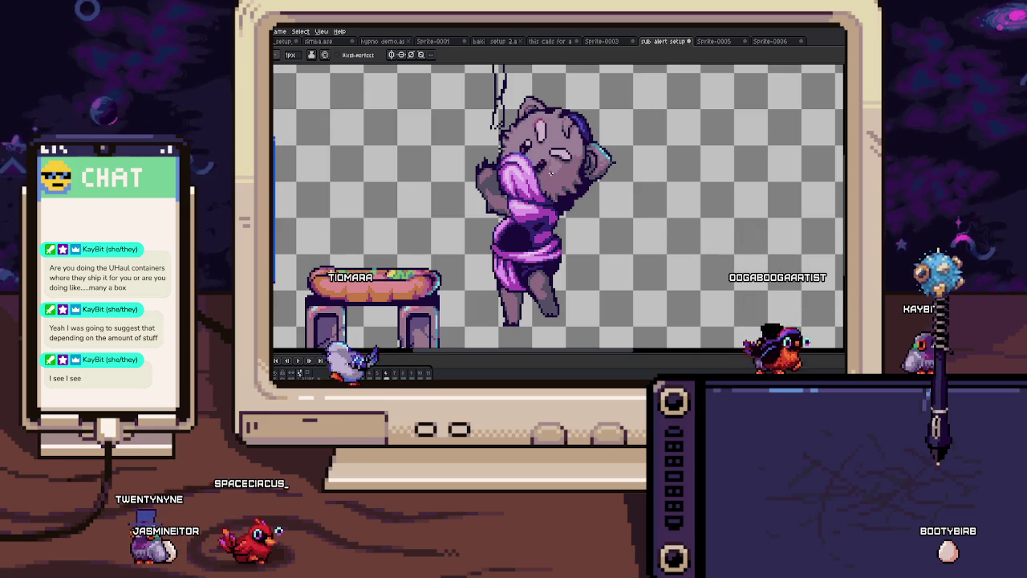
scroll(503, 157, up, 2)
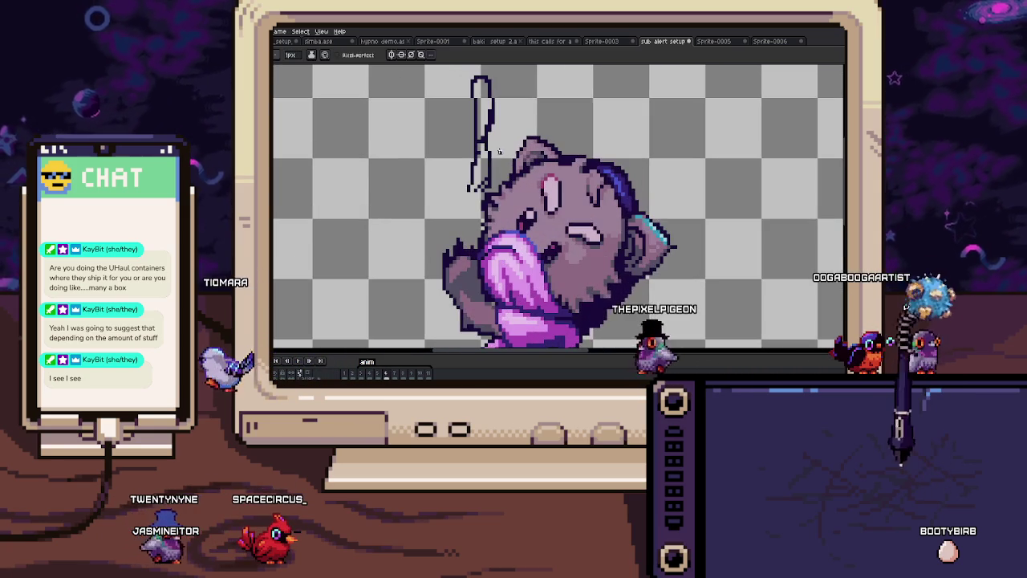
Step: Fill the raised arm's outline with grey and recolour the cat's light grey edge pixels
key(i)
scroll(465, 273, up, 2)
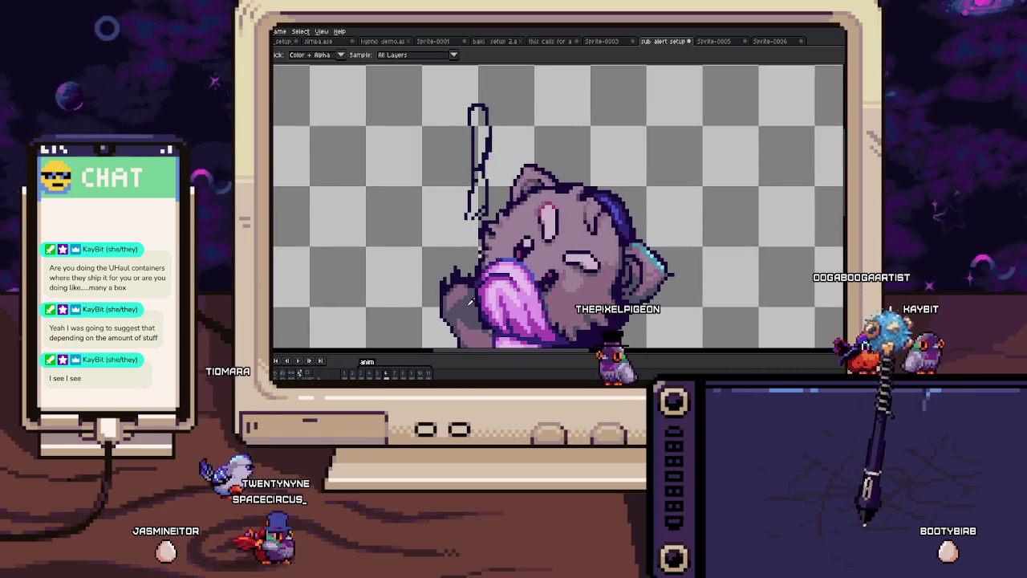
scroll(482, 138, up, 1)
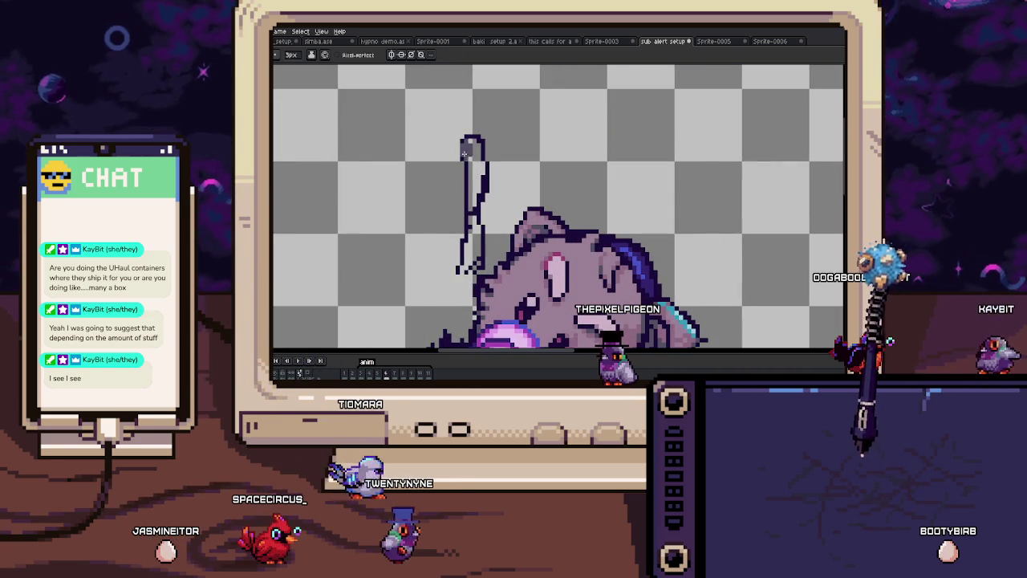
drag(470, 140, 491, 191)
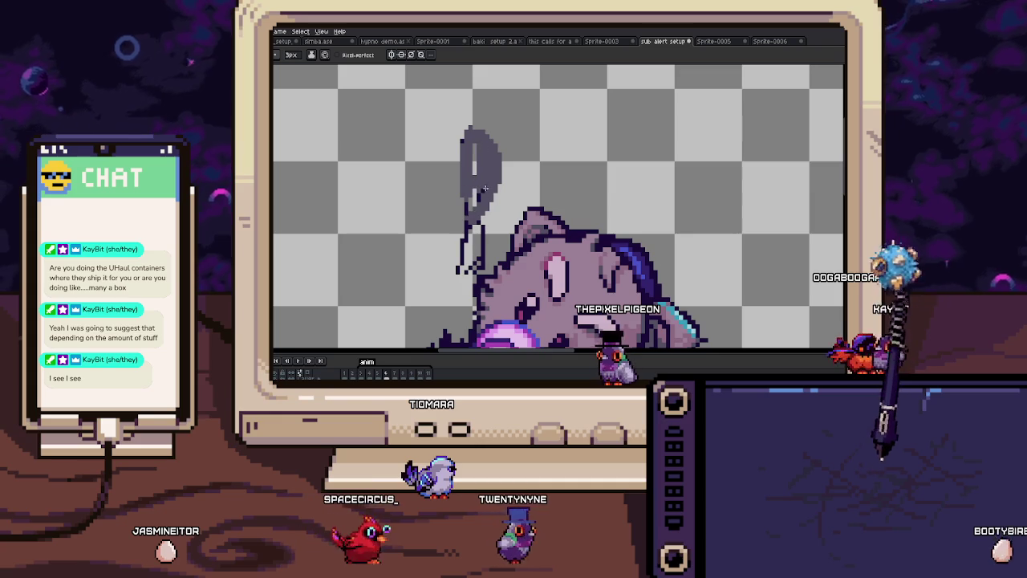
key(b)
scroll(479, 213, down, 2)
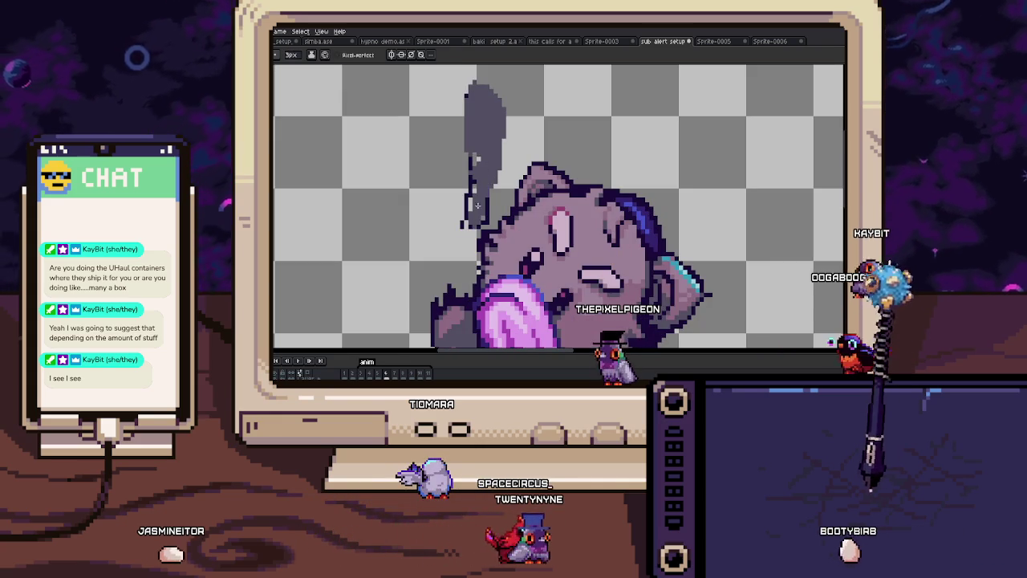
scroll(477, 216, up, 1)
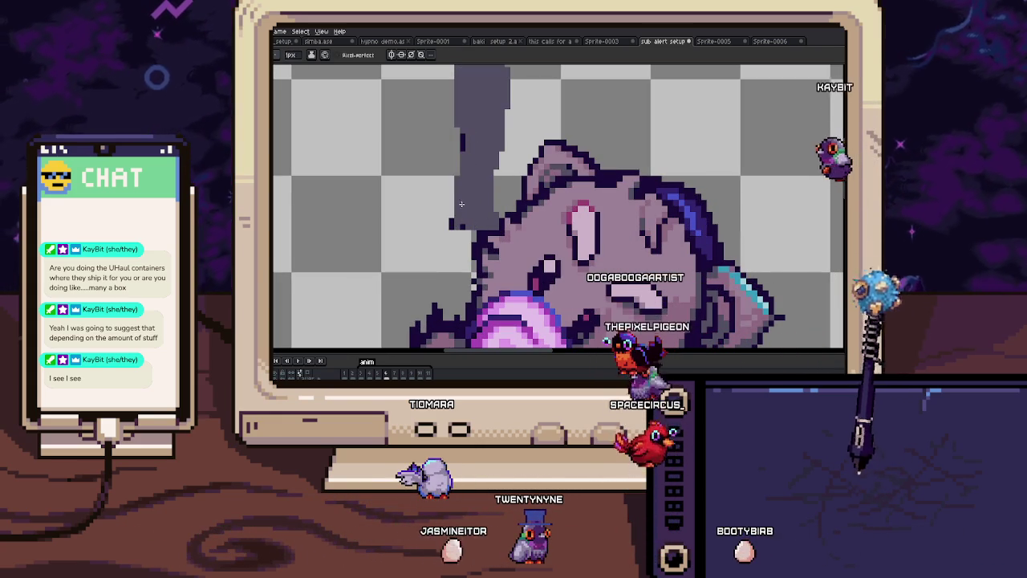
scroll(464, 254, up, 1)
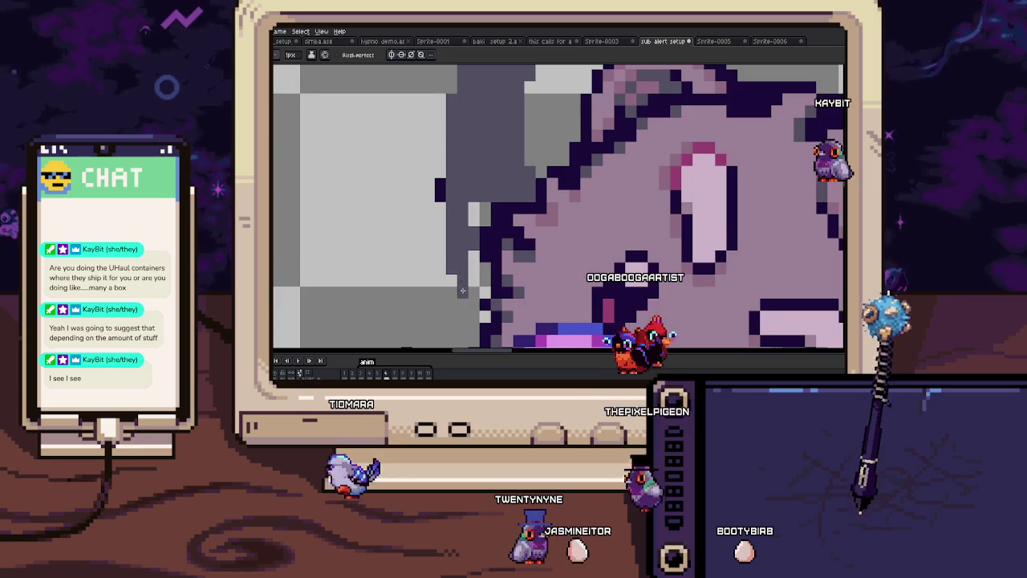
scroll(469, 219, up, 1)
mouse_move(478, 212)
mouse_down()
mouse_move(474, 148)
mouse_move(493, 195)
mouse_up()
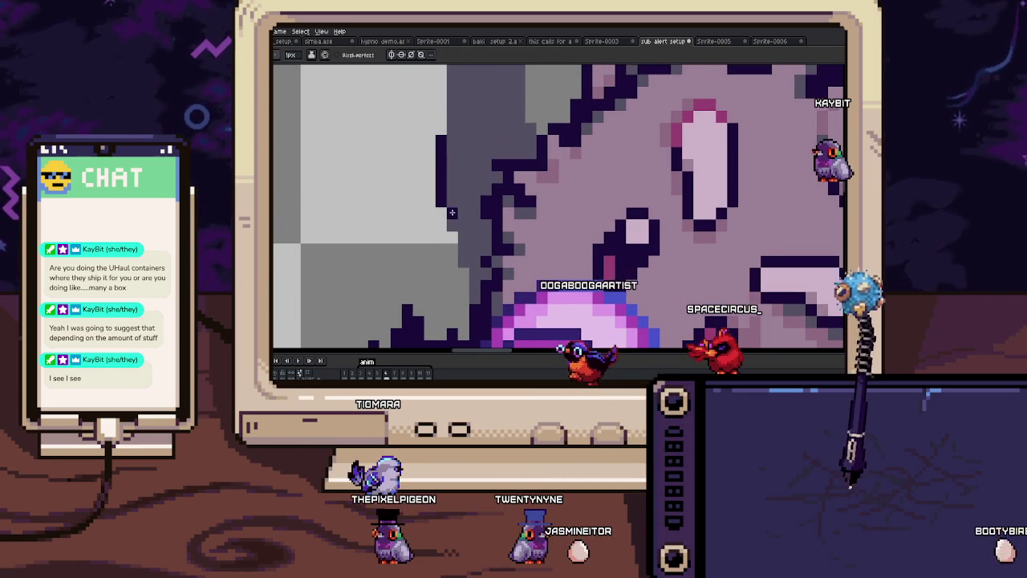
Step: Move the raised arm's tip down-left and drop it into place
scroll(463, 284, up, 1)
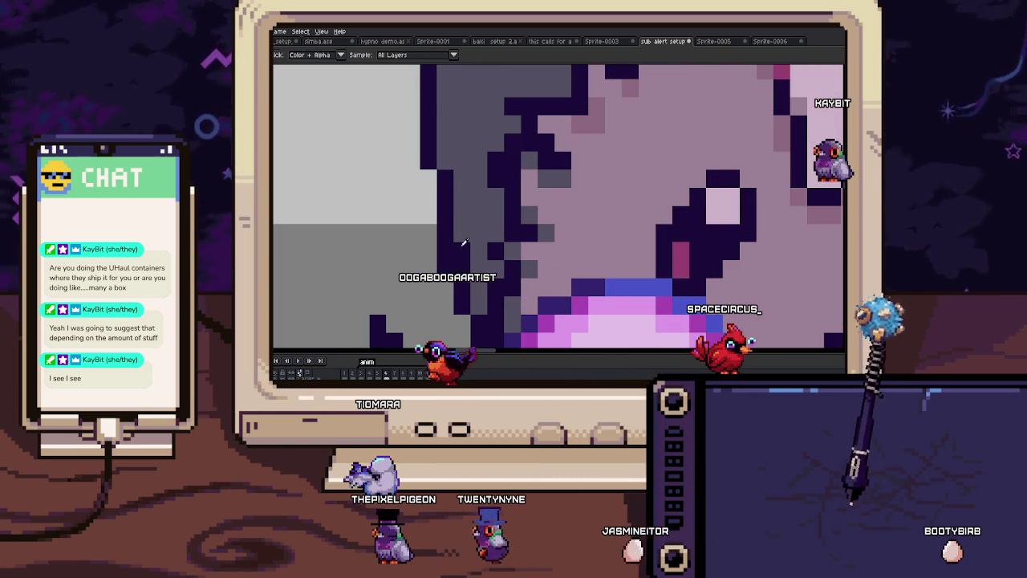
scroll(447, 234, down, 1)
scroll(448, 208, down, 2)
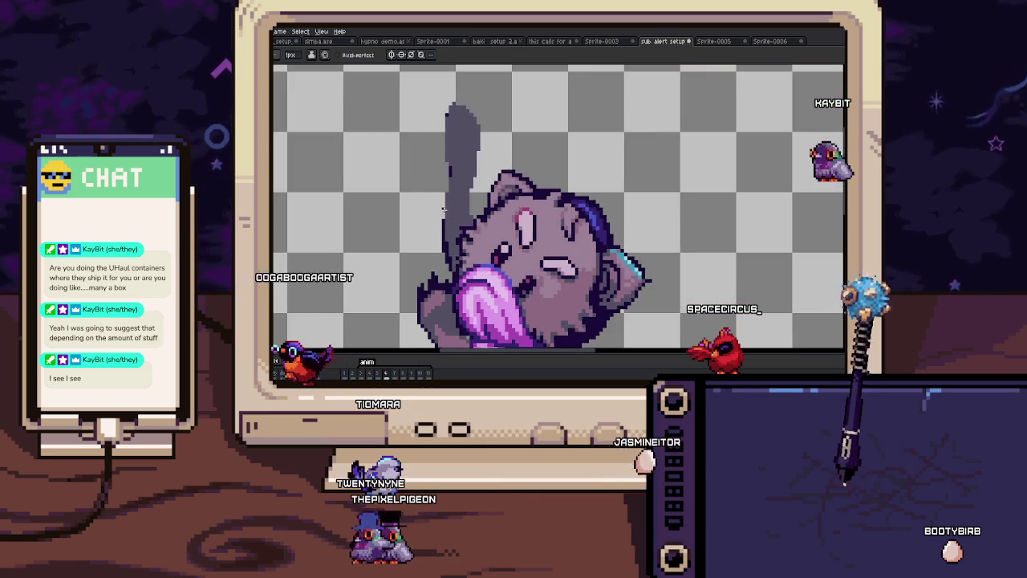
scroll(447, 144, up, 1)
drag(498, 150, 478, 174)
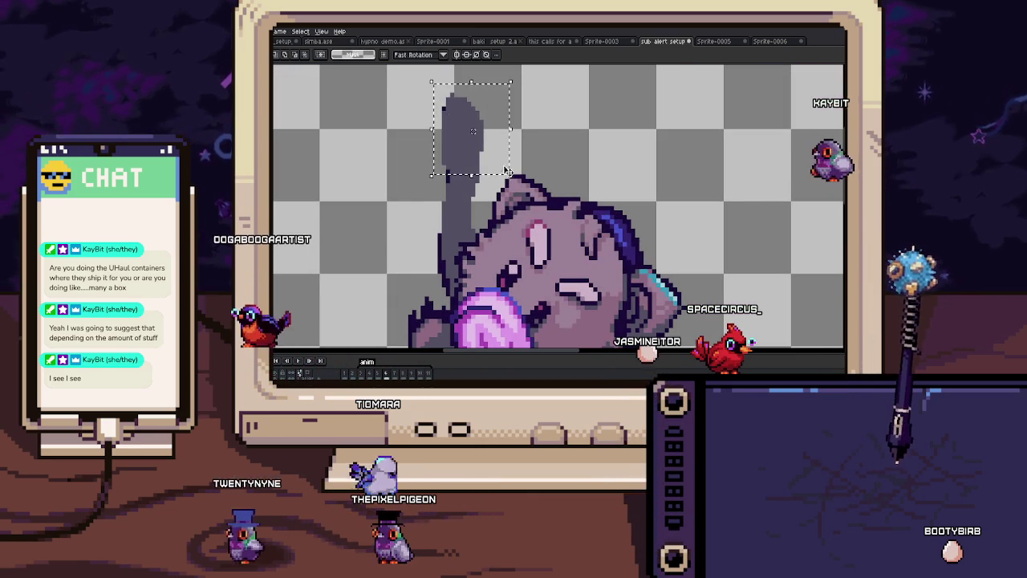
key(ctrl+d)
key(b)
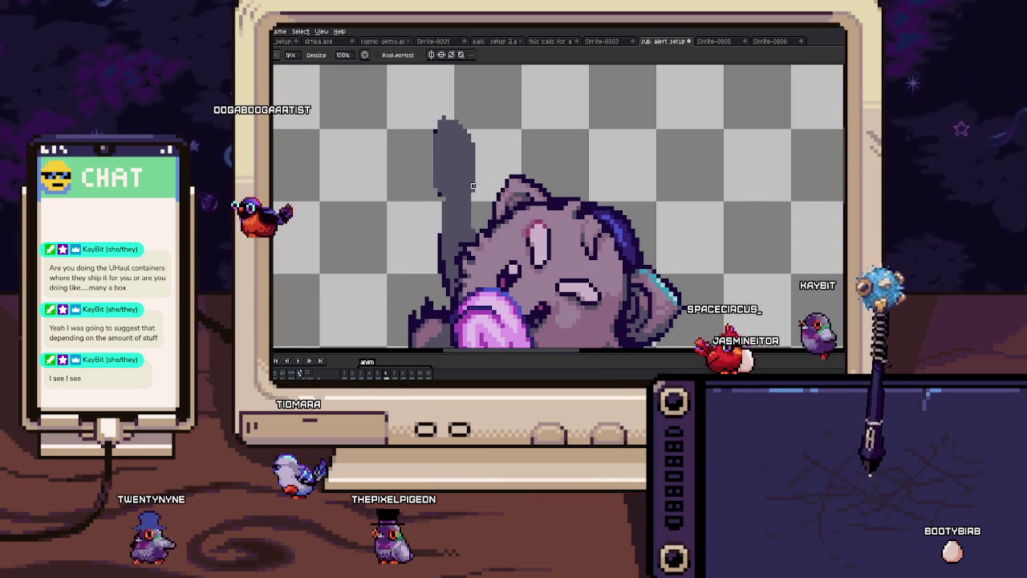
Step: Select the raised arm's tip with a rectangular marquee and transform it
key(m)
drag(426, 108, 495, 191)
key(ctrl+t)
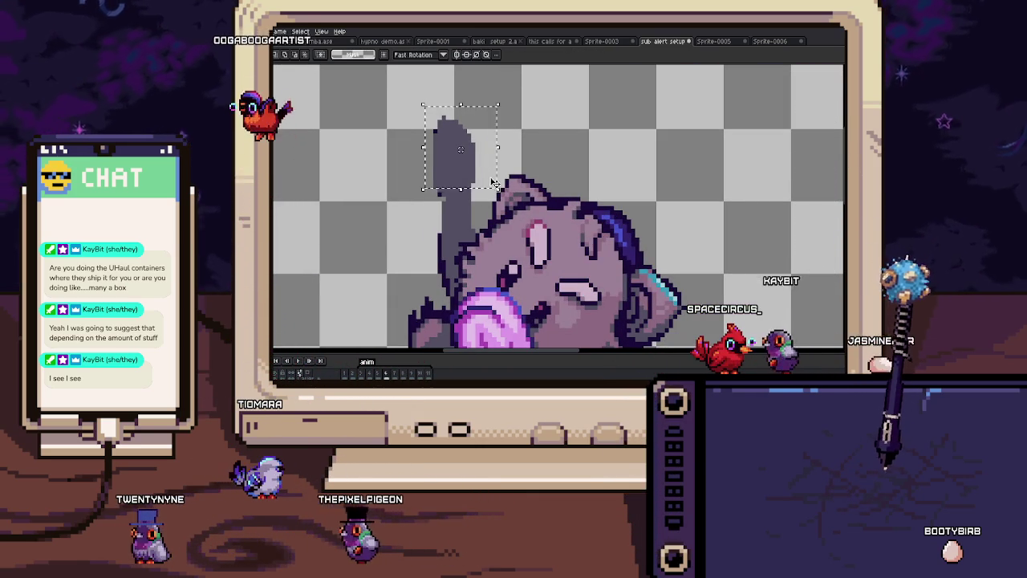
scroll(447, 143, up, 1)
key(b)
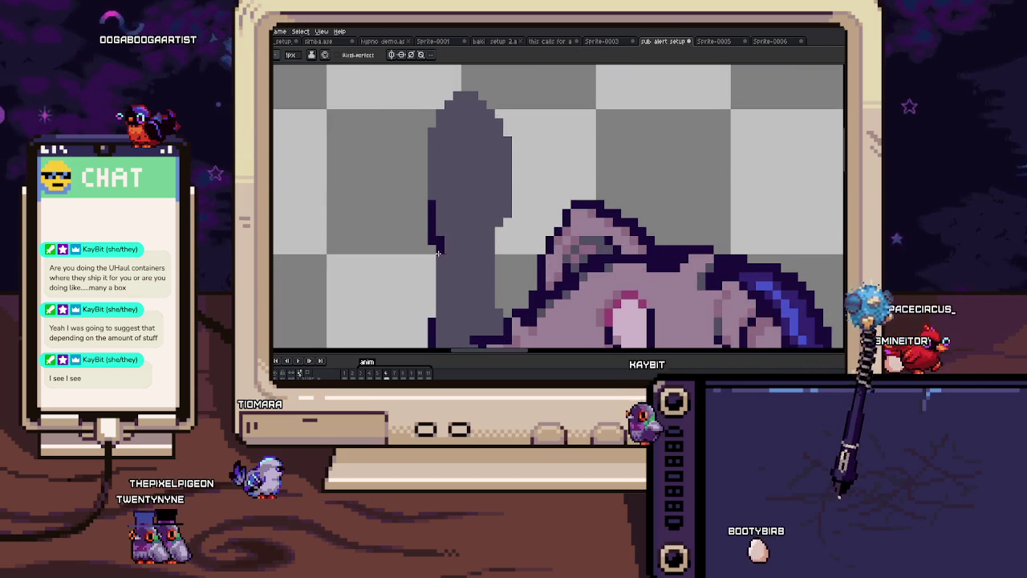
Step: Pan along the raised arm to the cat's face and recentre the sprite, keeping a 1px brush
scroll(426, 195, up, 2)
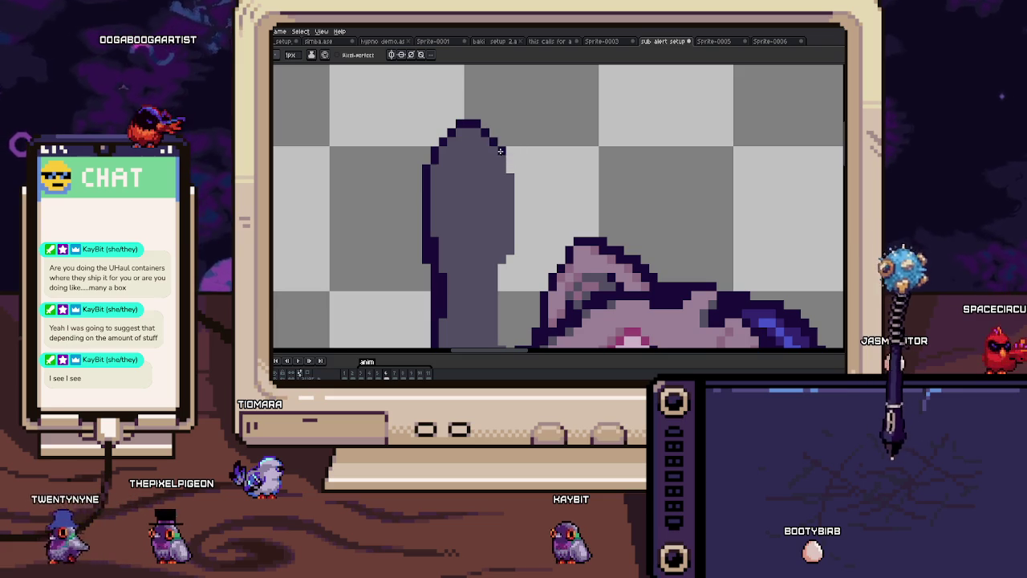
drag(510, 244, 503, 193)
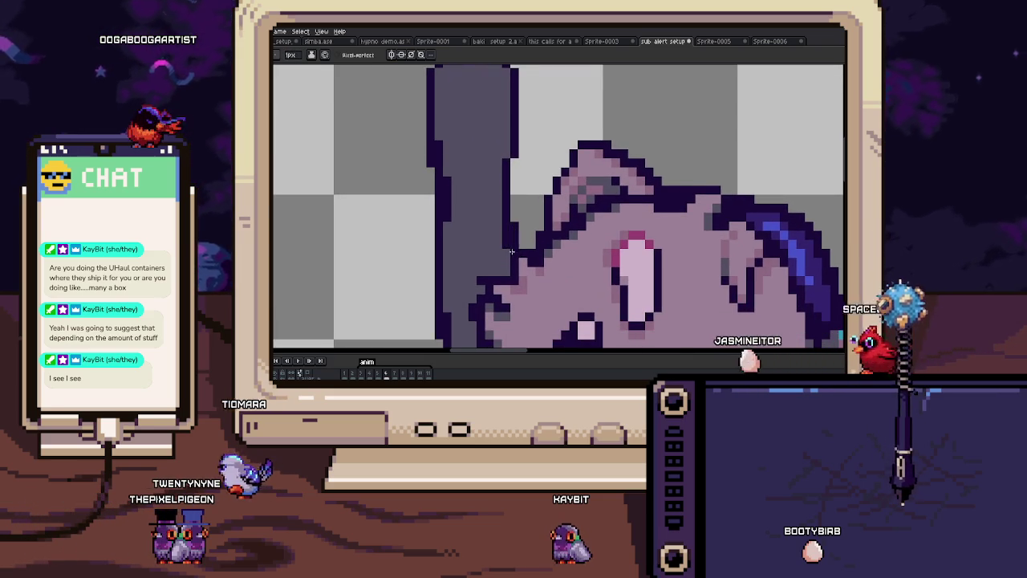
drag(510, 252, 512, 155)
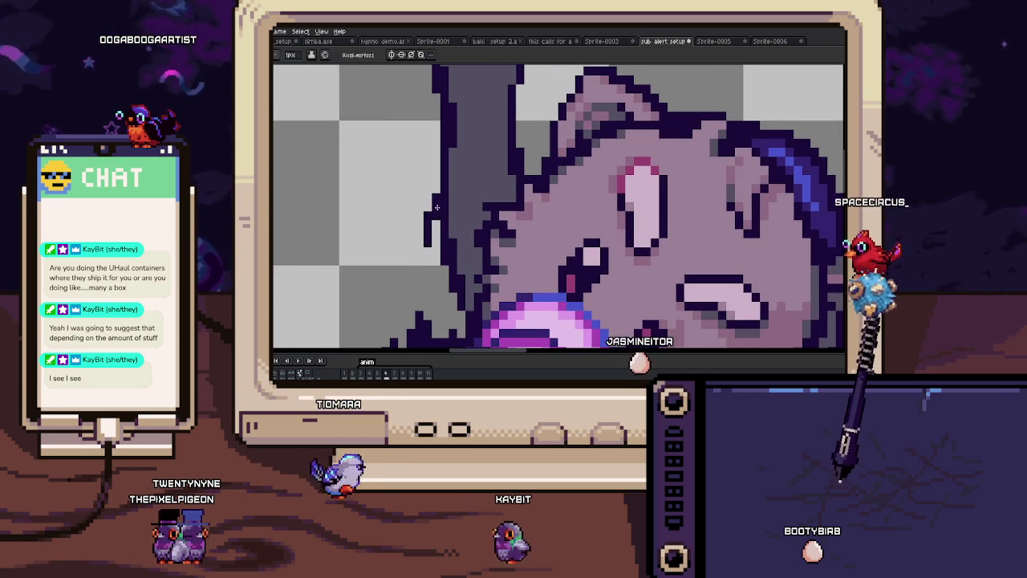
drag(430, 236, 438, 189)
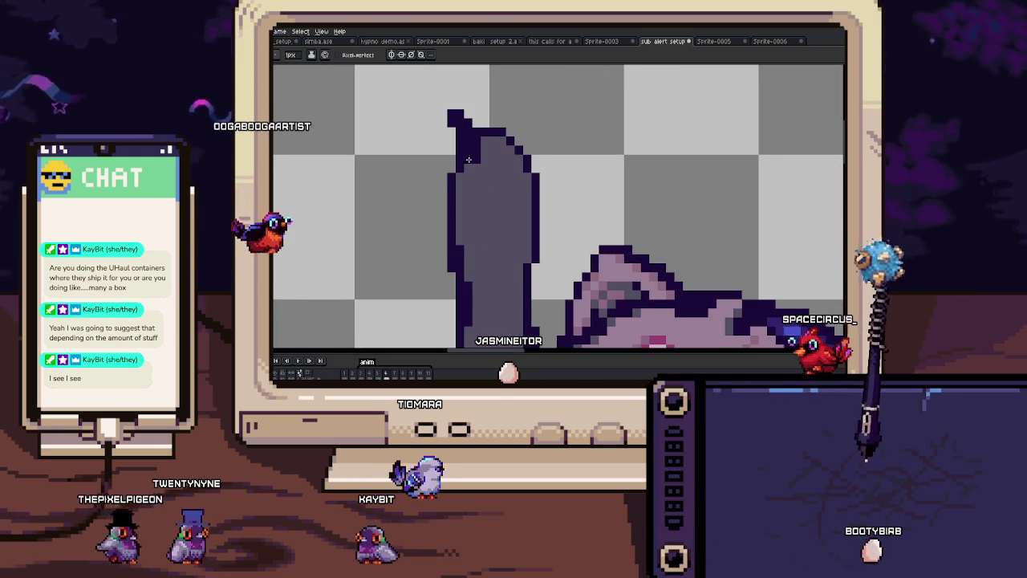
scroll(484, 103, down, 1)
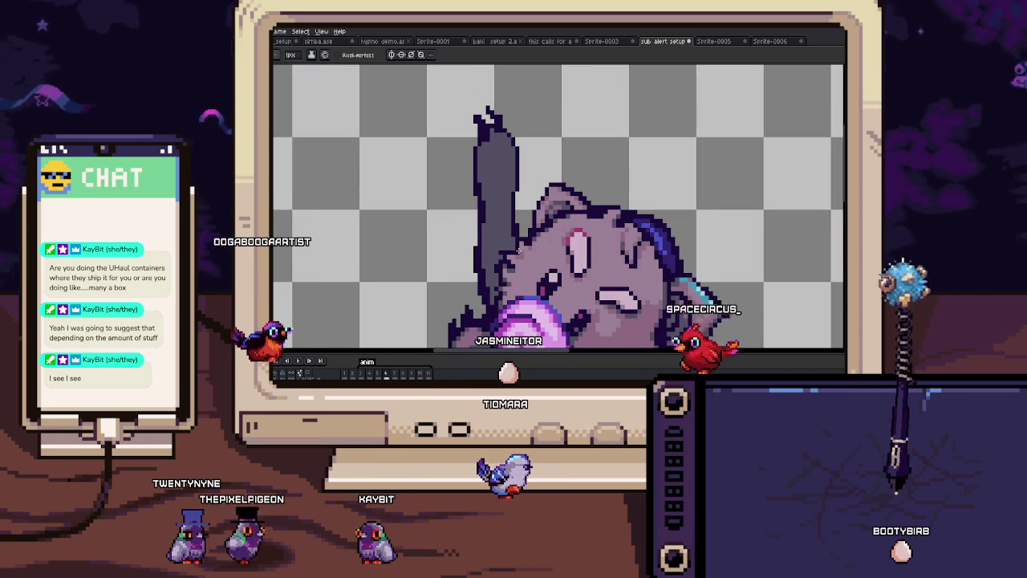
scroll(491, 154, up, 1)
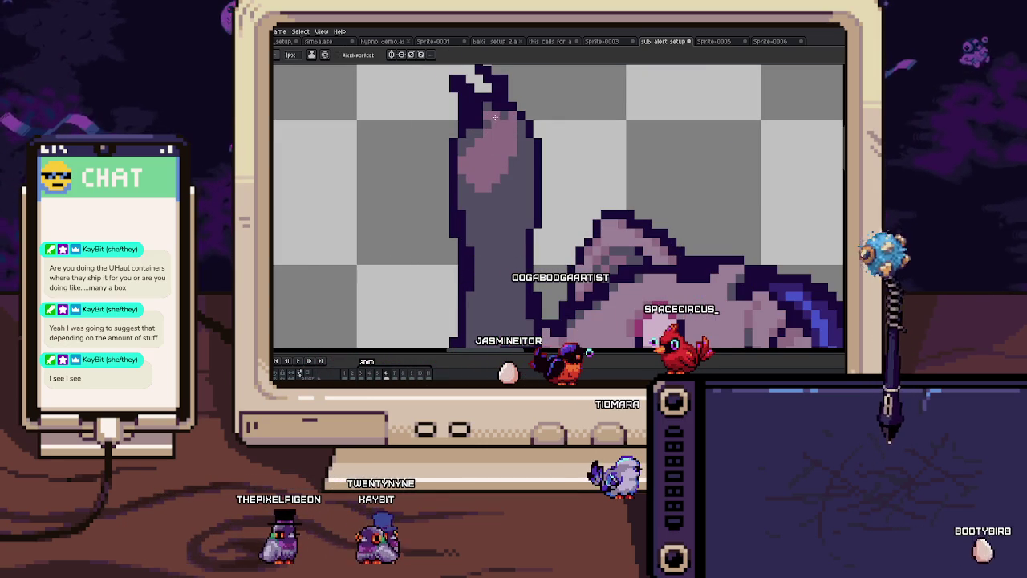
scroll(469, 156, down, 2)
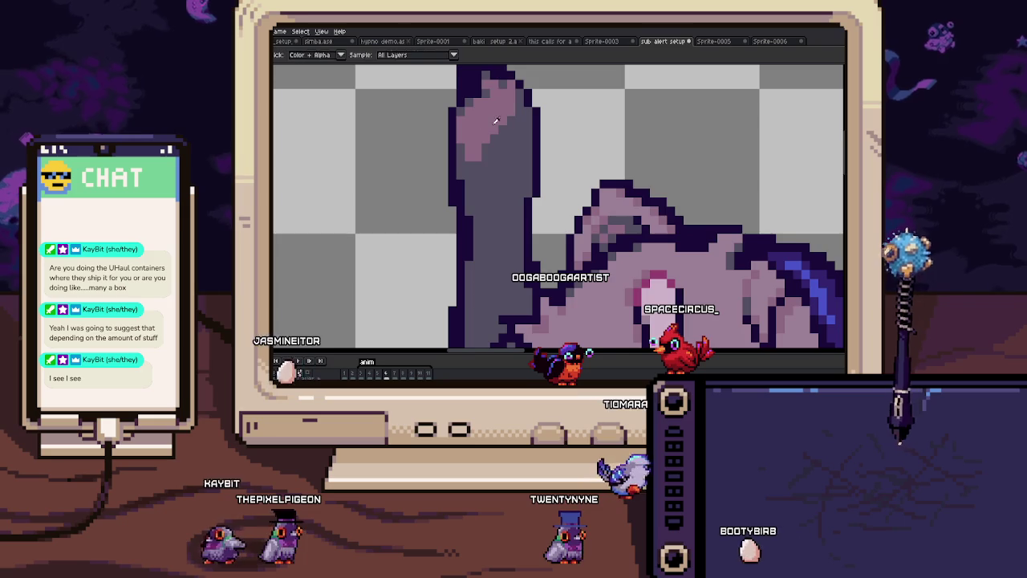
key(plus)
scroll(491, 176, down, 3)
key(minus)
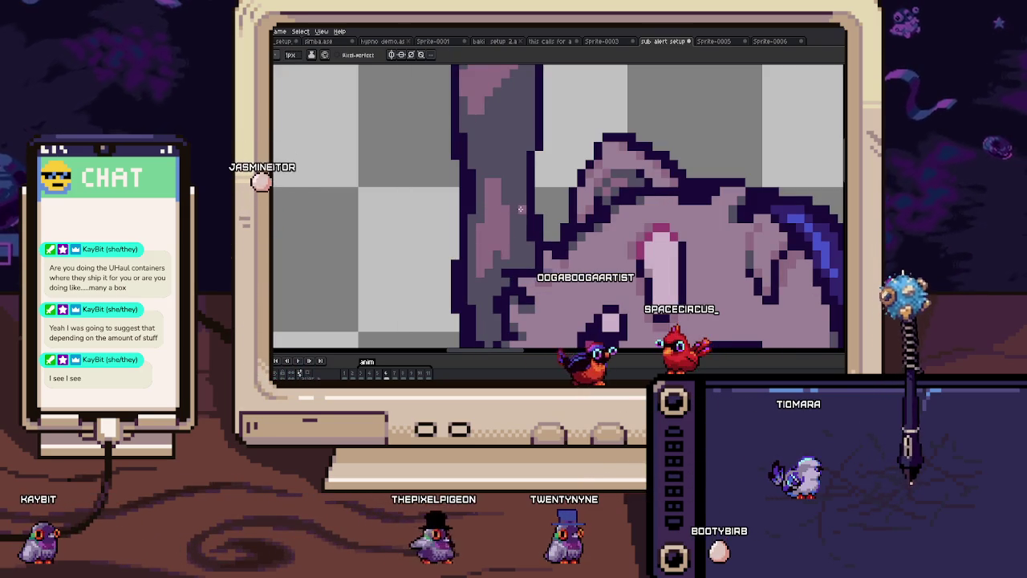
scroll(508, 237, down, 5)
drag(508, 237, 514, 210)
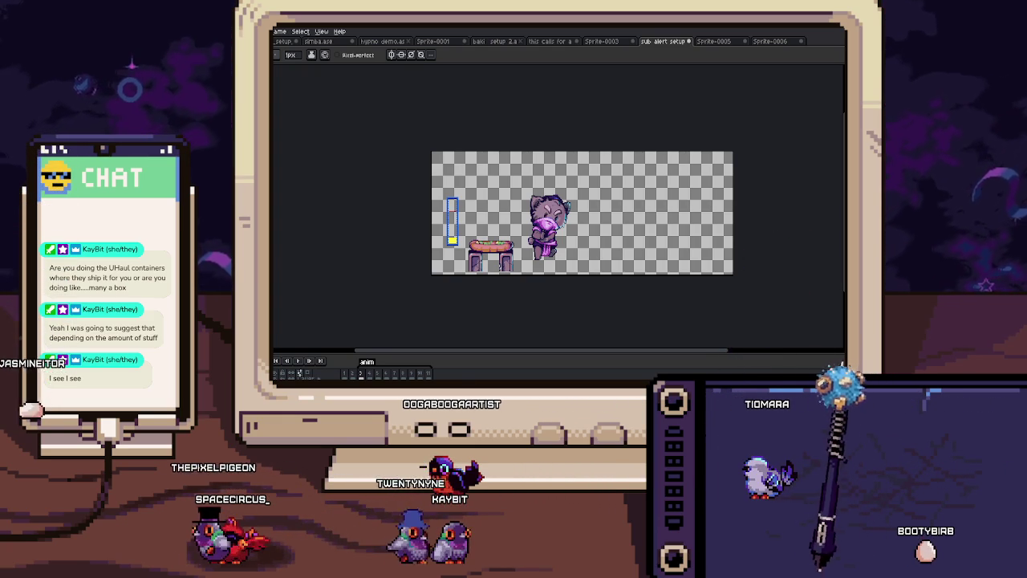
scroll(507, 241, up, 3)
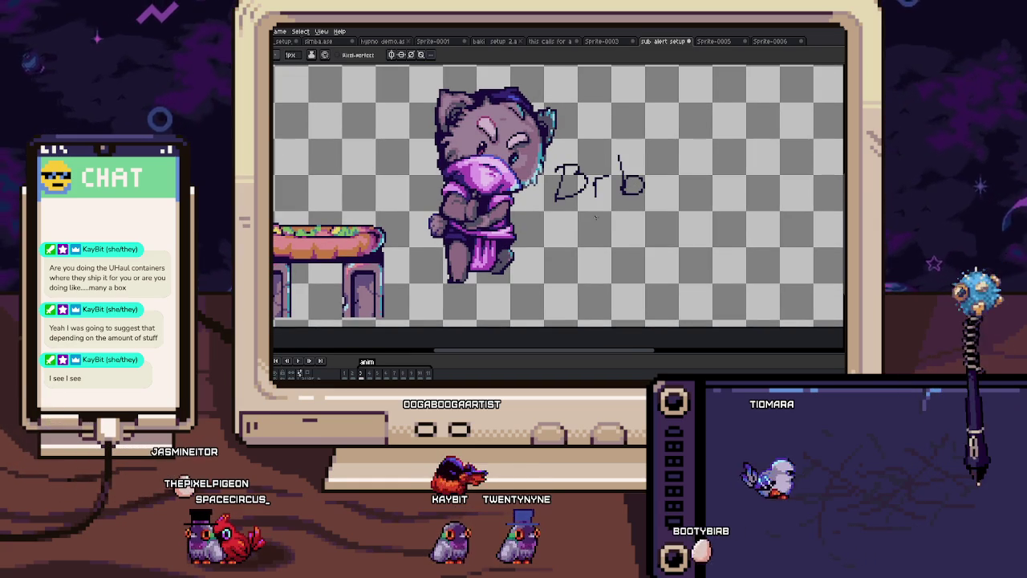
Step: Zoom out to see the whole raised-arm frame
scroll(595, 216, down, 1)
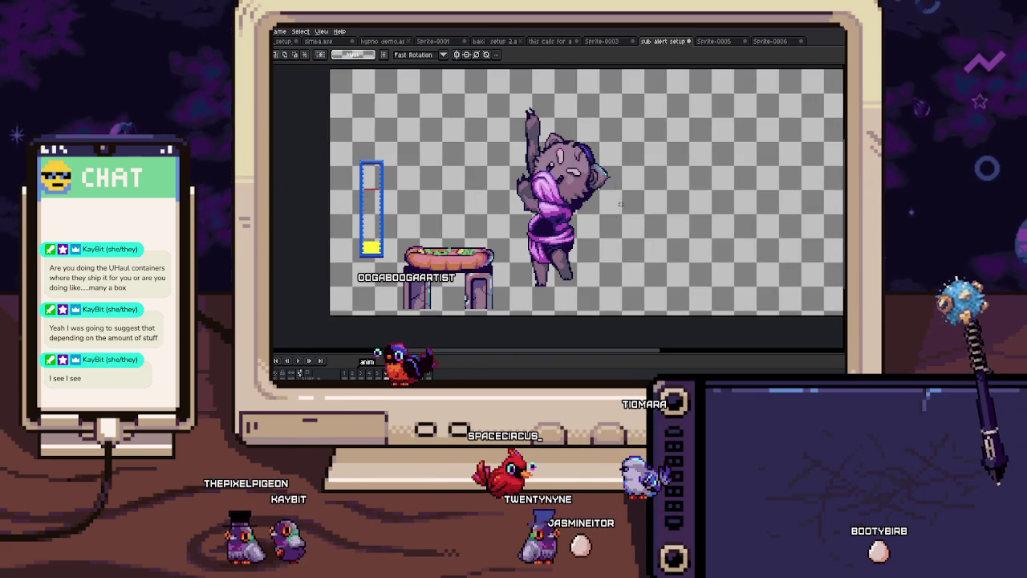
Step: Draw cyan highlight pixels along the head's dark blue edge, then step to the line-art frame
scroll(619, 207, up, 3)
scroll(595, 194, up, 3)
key(b)
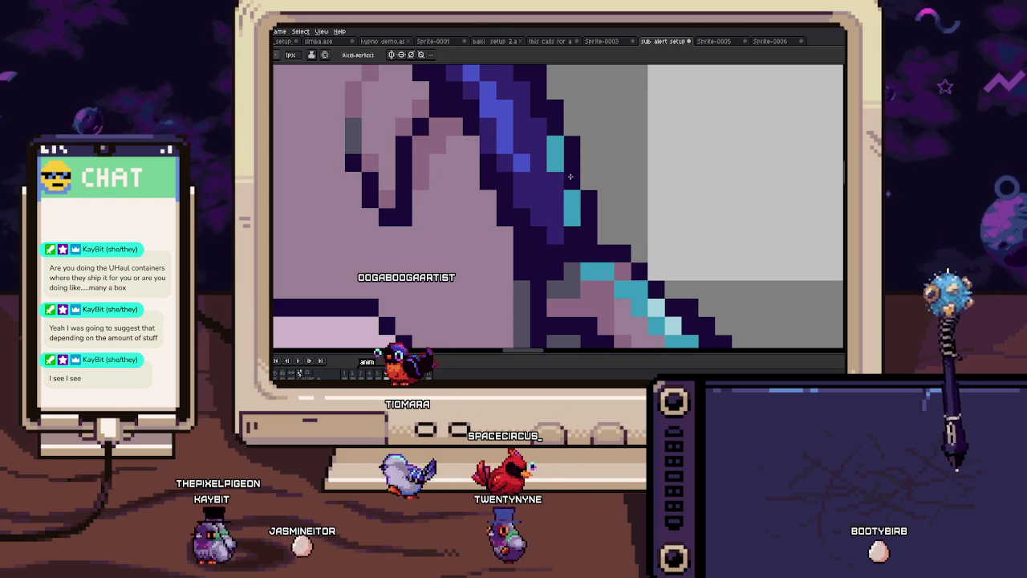
drag(583, 277, 547, 184)
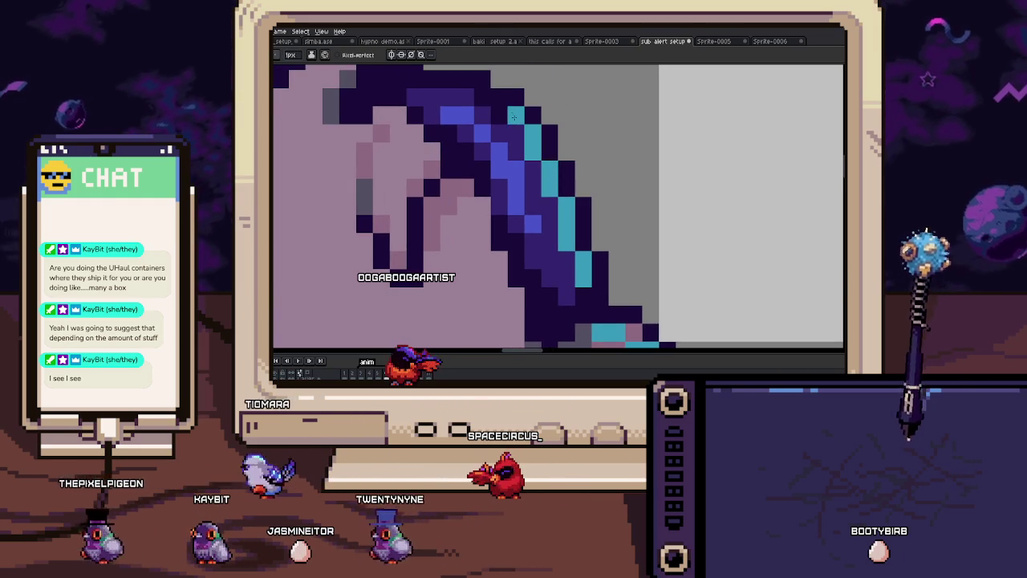
scroll(479, 103, down, 3)
scroll(478, 102, down, 3)
key(Right)
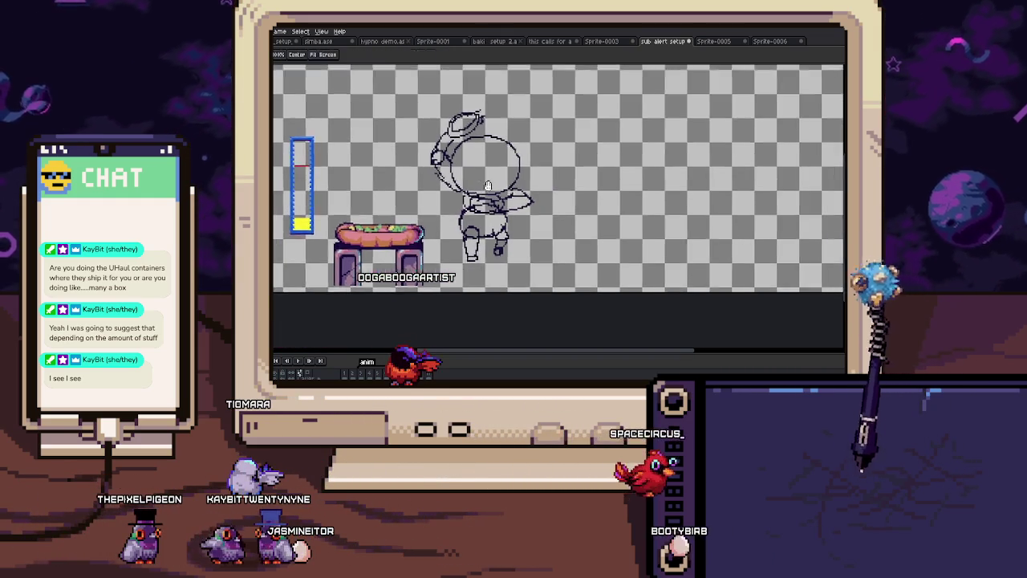
Step: Draw a guide line down the sketched head, comparing against the coloured frame
scroll(457, 180, up, 3)
key(Left)
key(Right)
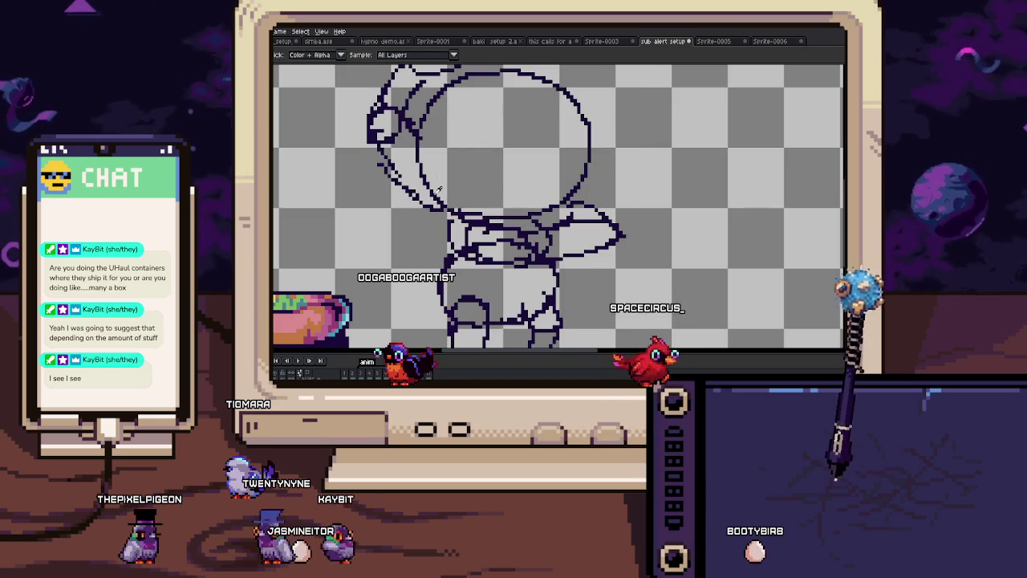
drag(503, 71, 505, 207)
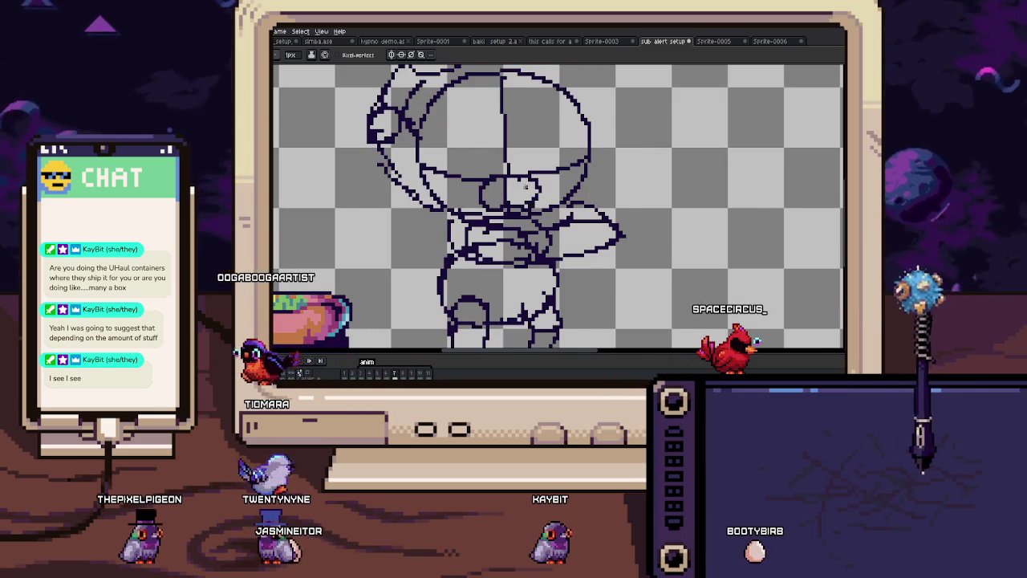
key(Left)
key(Right)
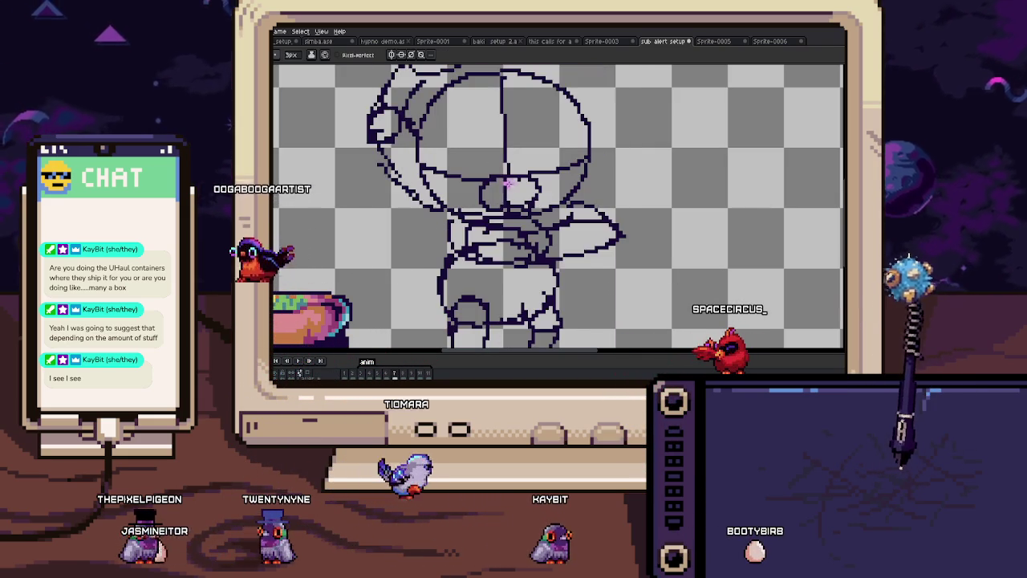
Step: Draw the pink cloth arc below the head and outline its upper edge in dark
scroll(481, 193, up, 2)
mouse_move(516, 174)
mouse_down()
mouse_move(421, 219)
mouse_move(683, 202)
mouse_up()
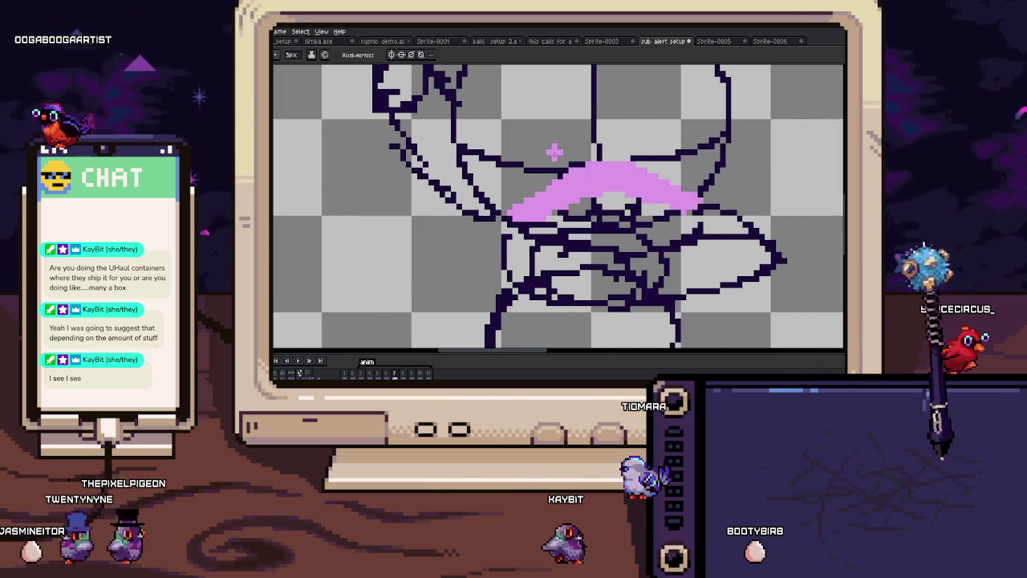
key(Left)
key(Right)
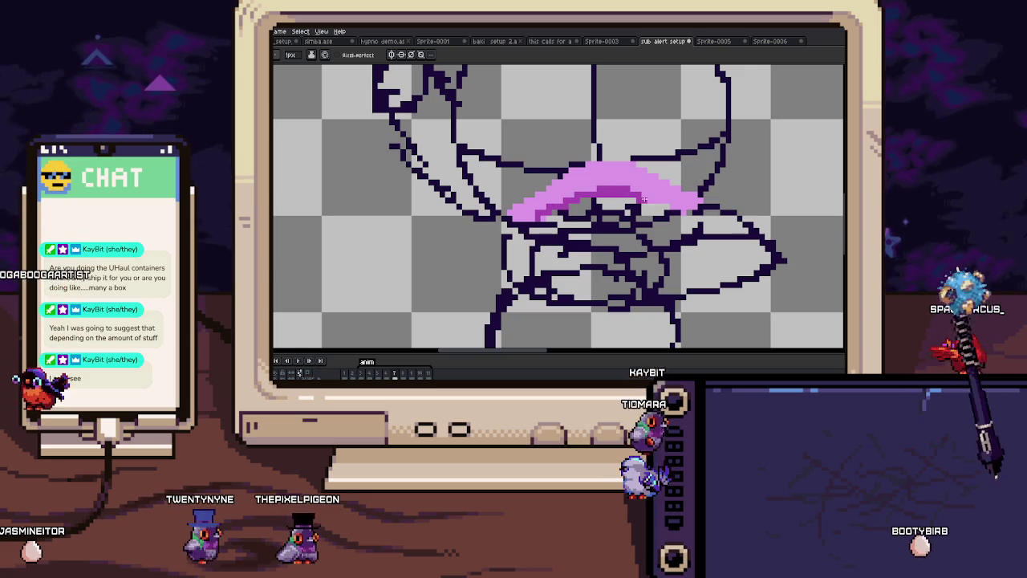
scroll(562, 205, up, 2)
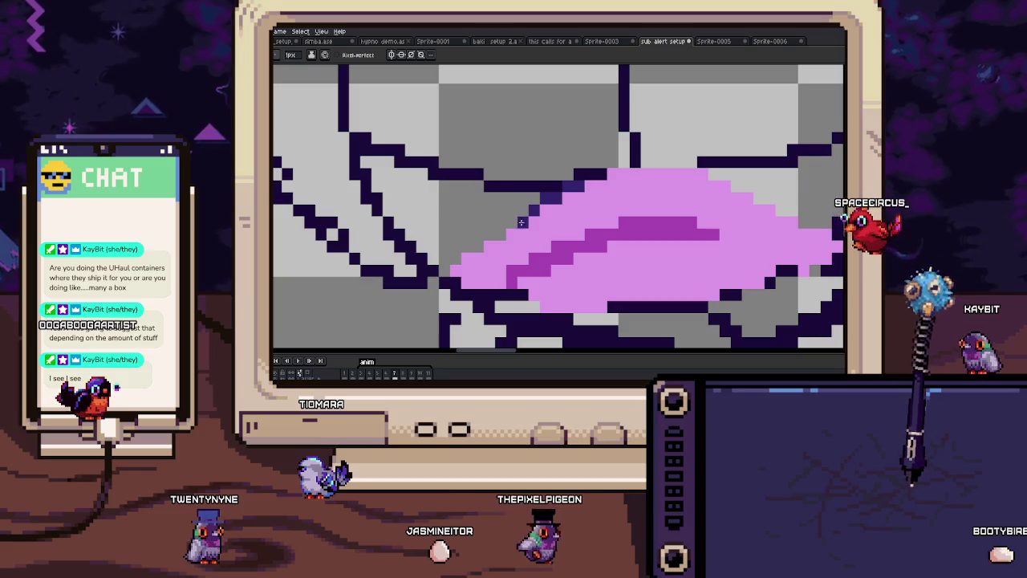
drag(488, 235, 439, 269)
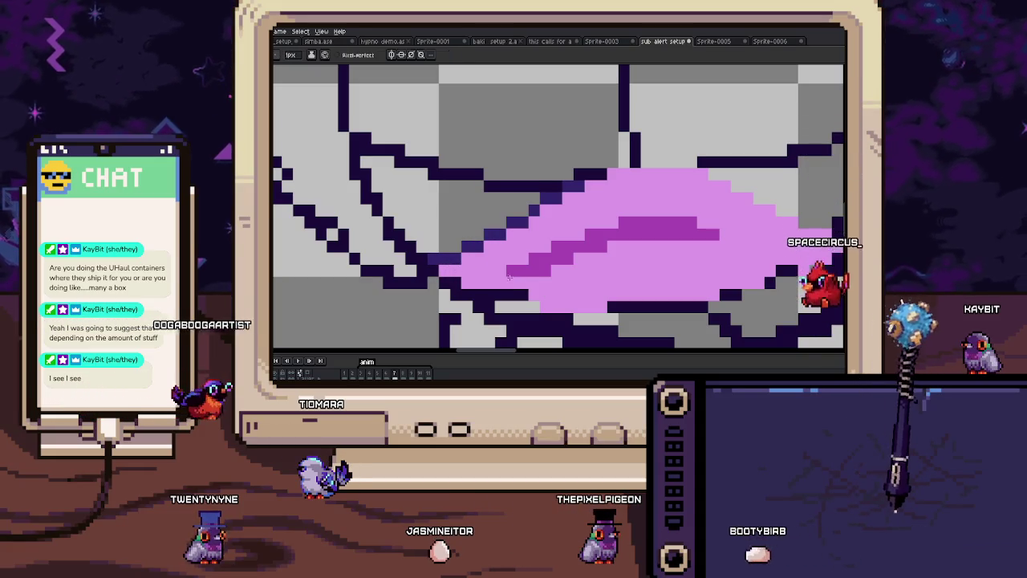
scroll(505, 276, down, 1)
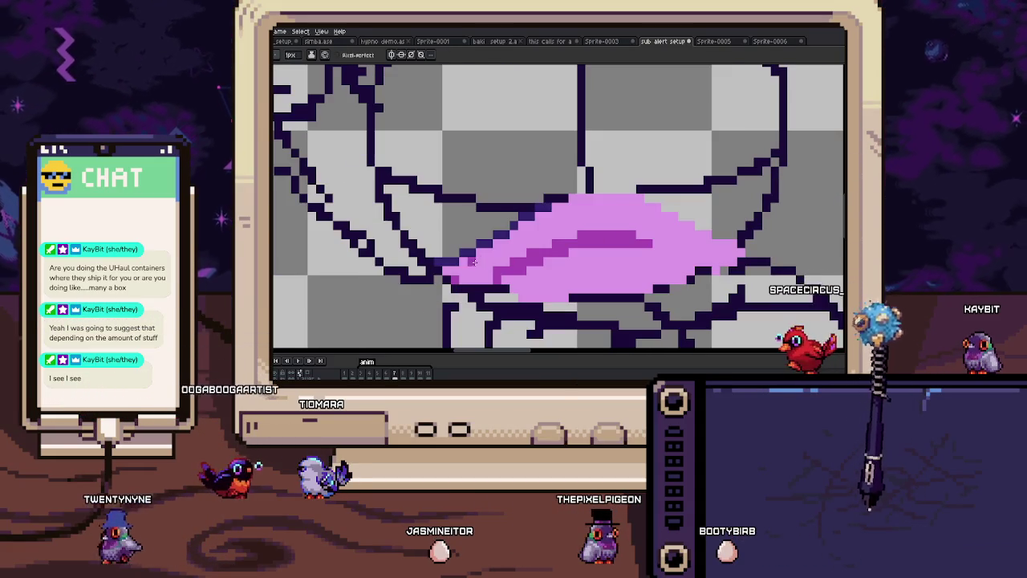
scroll(625, 234, up, 1)
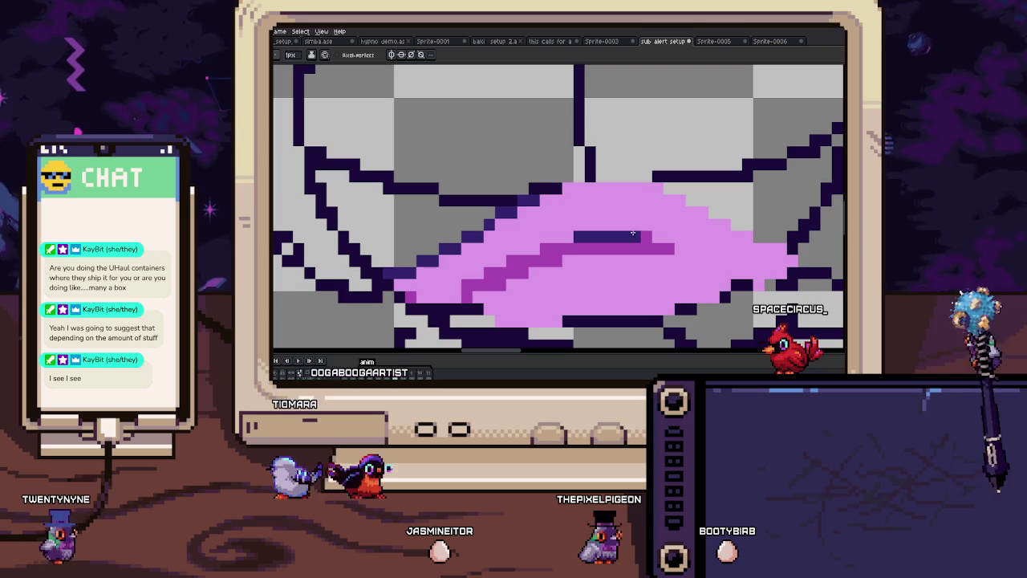
drag(638, 236, 545, 248)
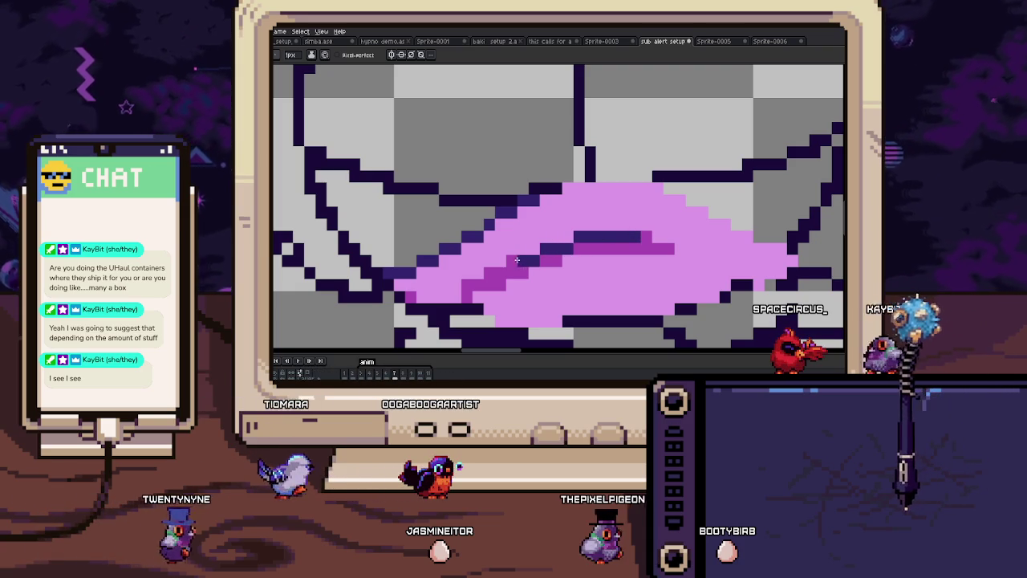
Step: Redraw the blue pixels along the arc's top in dark purple and touch up the cloth edge
drag(563, 235, 535, 241)
scroll(536, 240, down, 2)
scroll(536, 241, down, 2)
scroll(542, 123, up, 2)
scroll(543, 123, up, 1)
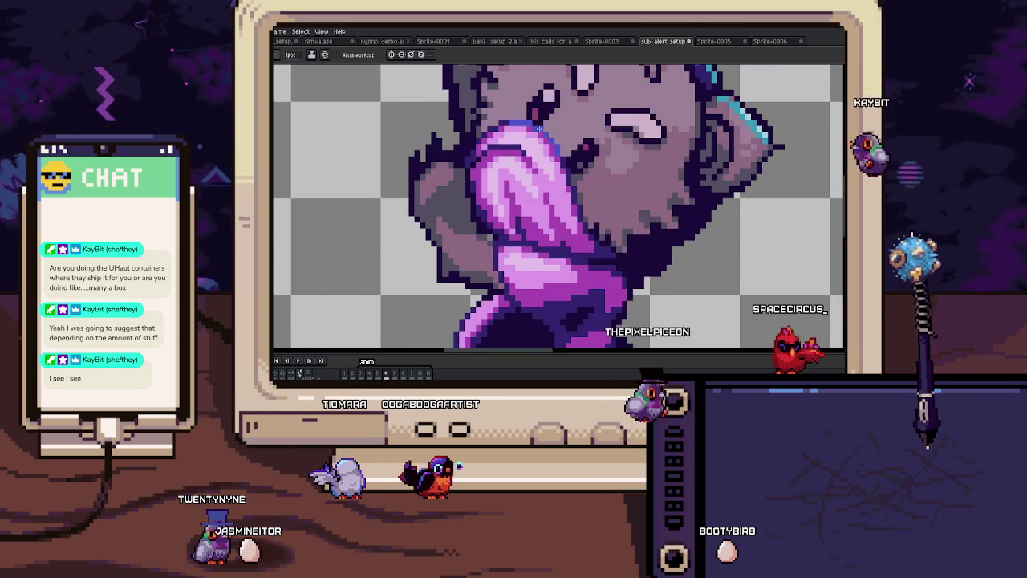
click(542, 122)
scroll(545, 257, up, 2)
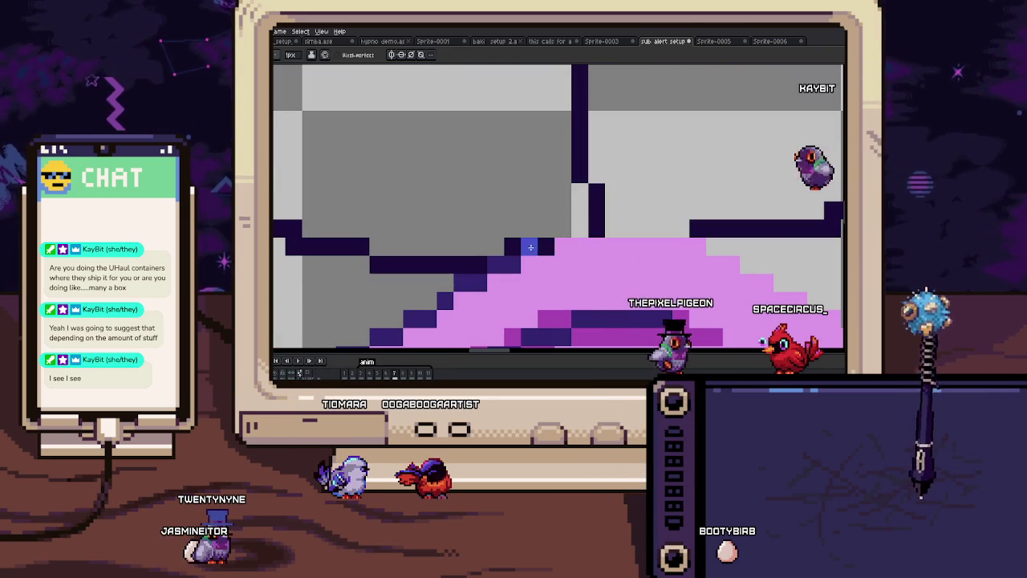
mouse_move(559, 247)
mouse_down()
mouse_move(633, 221)
mouse_move(565, 218)
mouse_up()
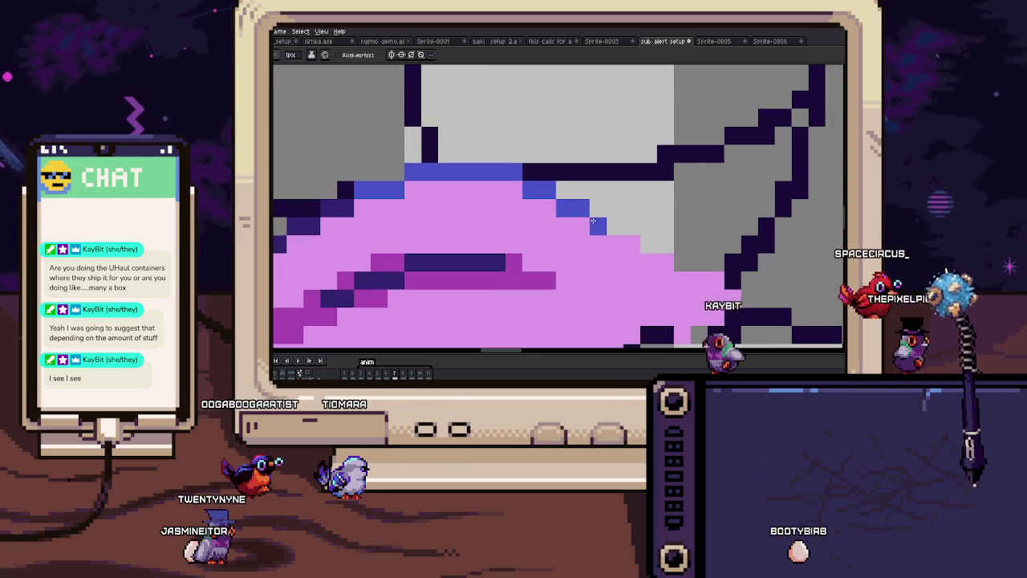
mouse_move(565, 218)
mouse_down()
mouse_move(603, 231)
mouse_move(586, 203)
mouse_up()
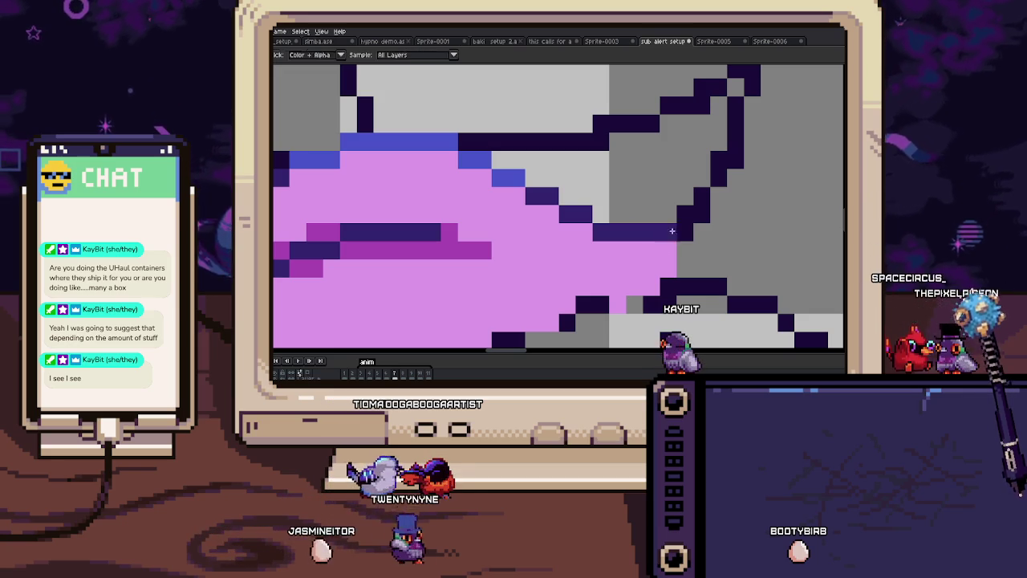
drag(672, 227, 682, 250)
scroll(651, 286, down, 5)
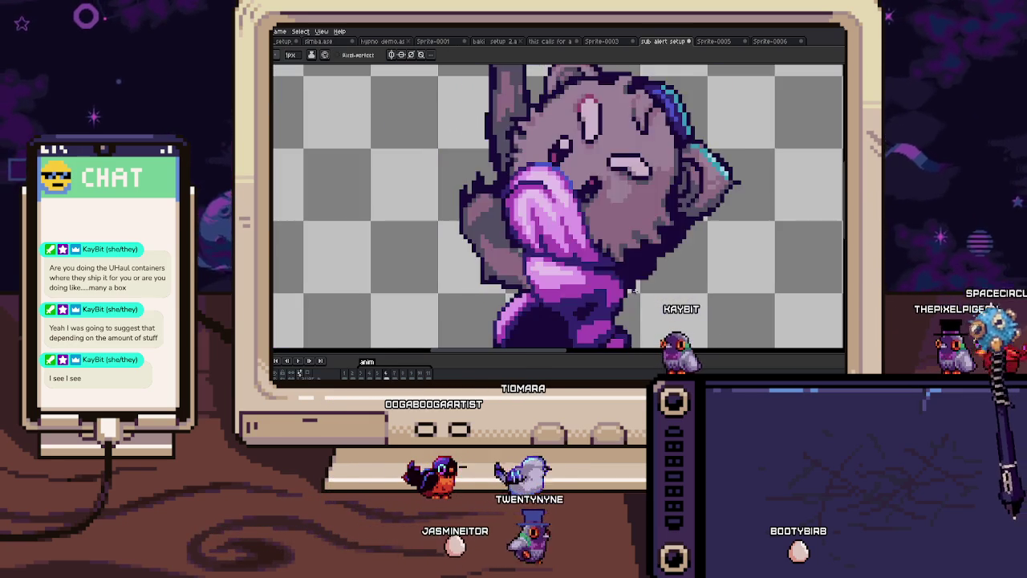
Step: Go to the line-art frame, flipping back and forth with the coloured frame for reference
scroll(555, 240, up, 5)
key(Right)
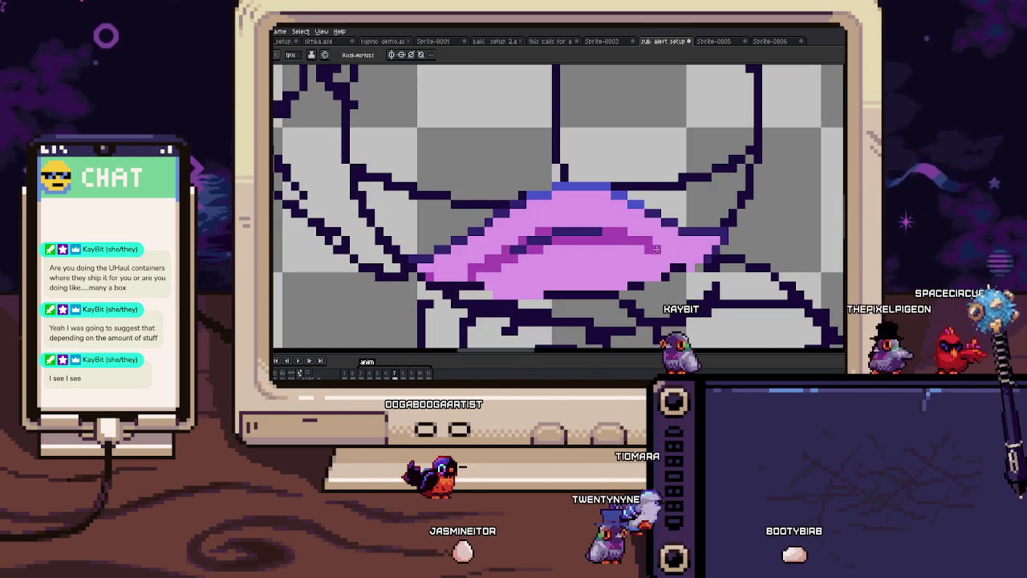
key(g)
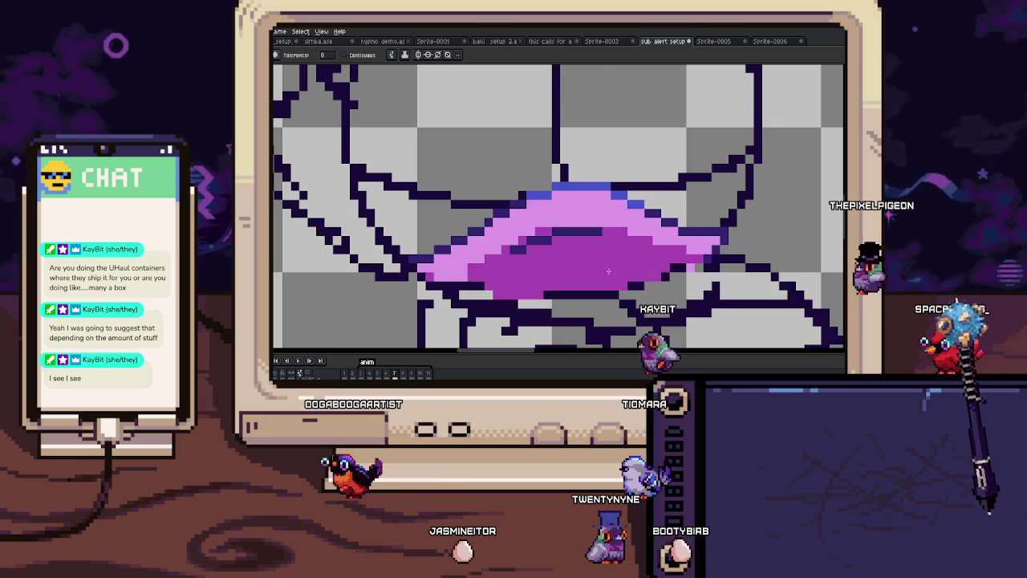
scroll(621, 257, down, 5)
scroll(546, 227, up, 3)
key(Right)
scroll(545, 227, up, 2)
key(Left)
key(Right)
key(b)
scroll(545, 227, up, 3)
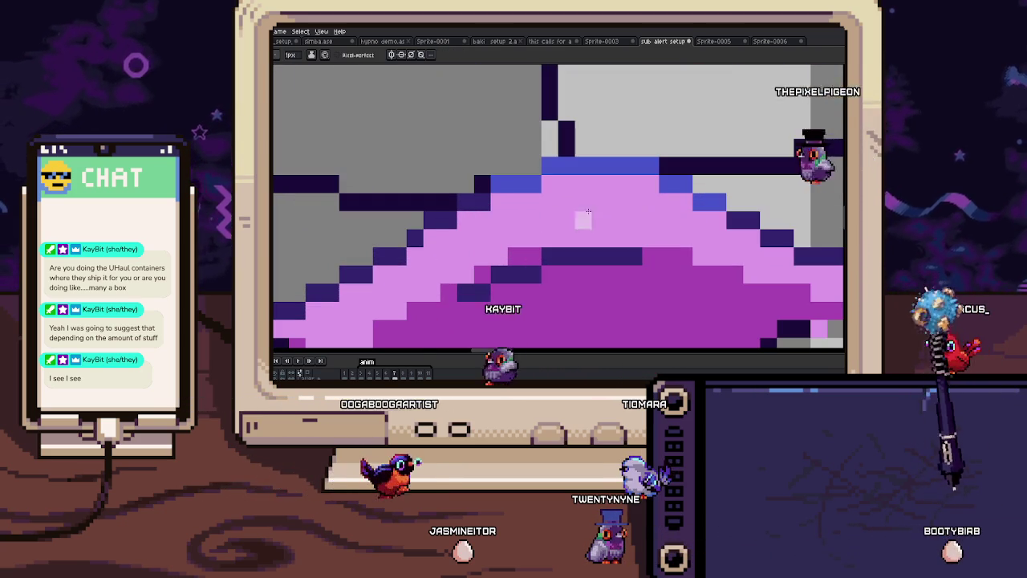
Step: Paint a lighter pink highlight across the cloth, sampling shades from the drawing
drag(640, 208, 600, 209)
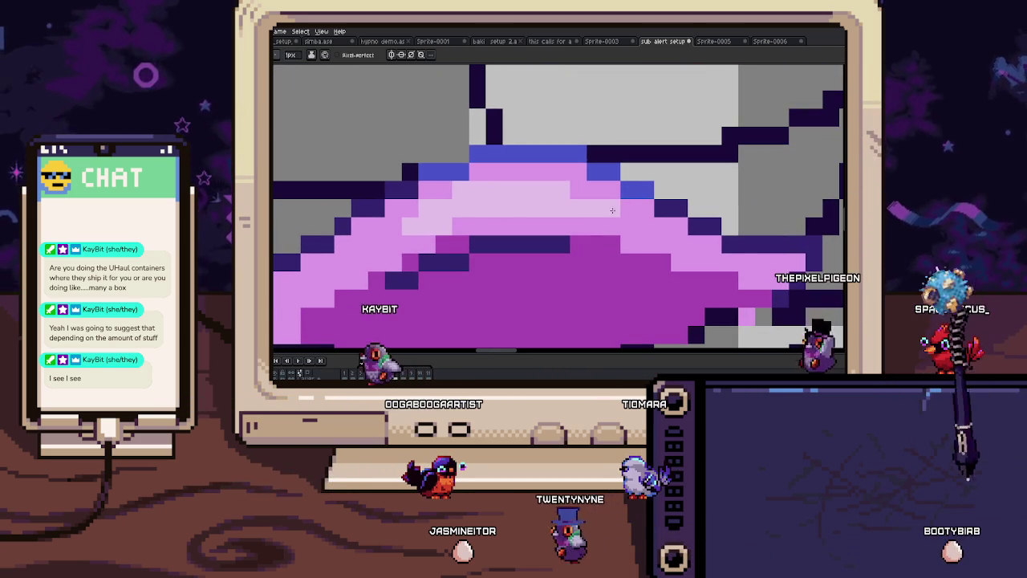
scroll(616, 221, down, 3)
key(Right)
key(Left)
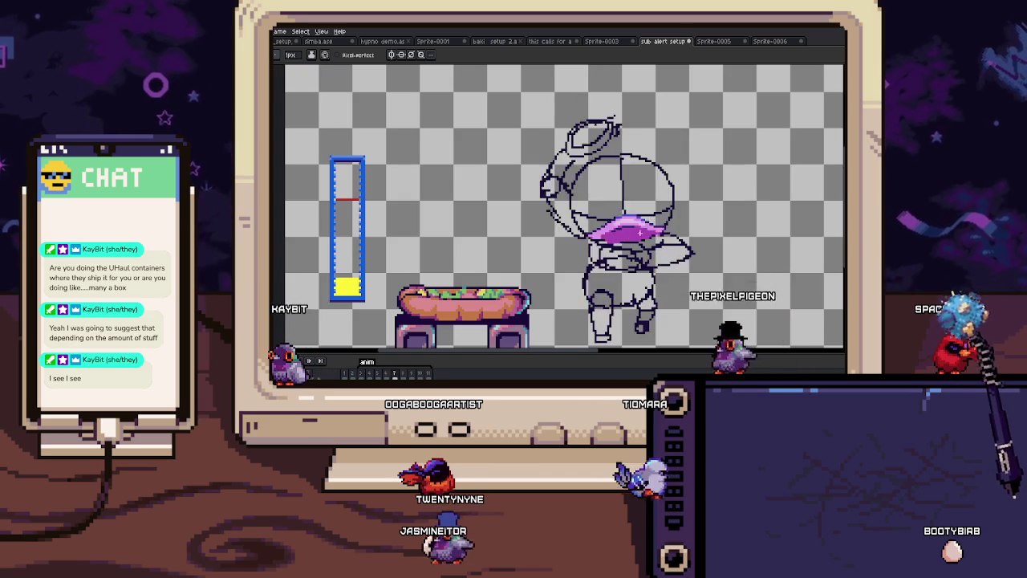
scroll(666, 221, up, 2)
key(i)
key(Right)
key(Left)
click(666, 219)
key(b)
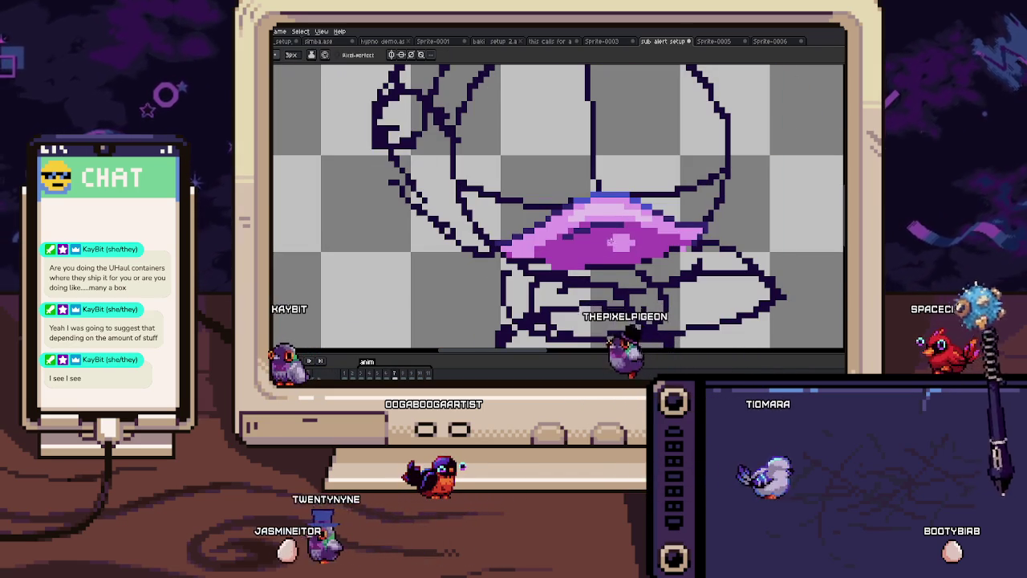
drag(574, 245, 630, 242)
scroll(630, 244, up, 1)
key(i)
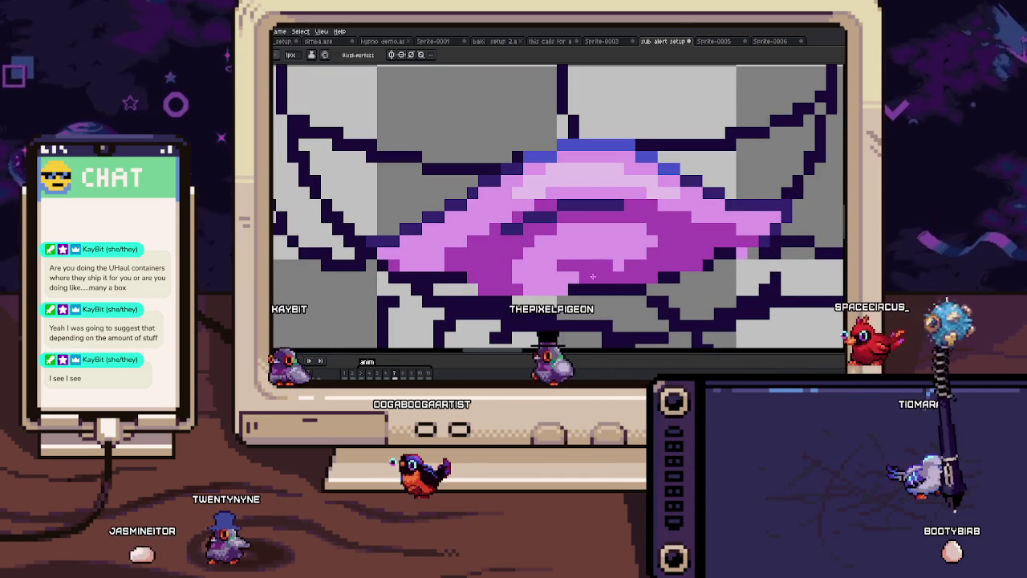
key(b)
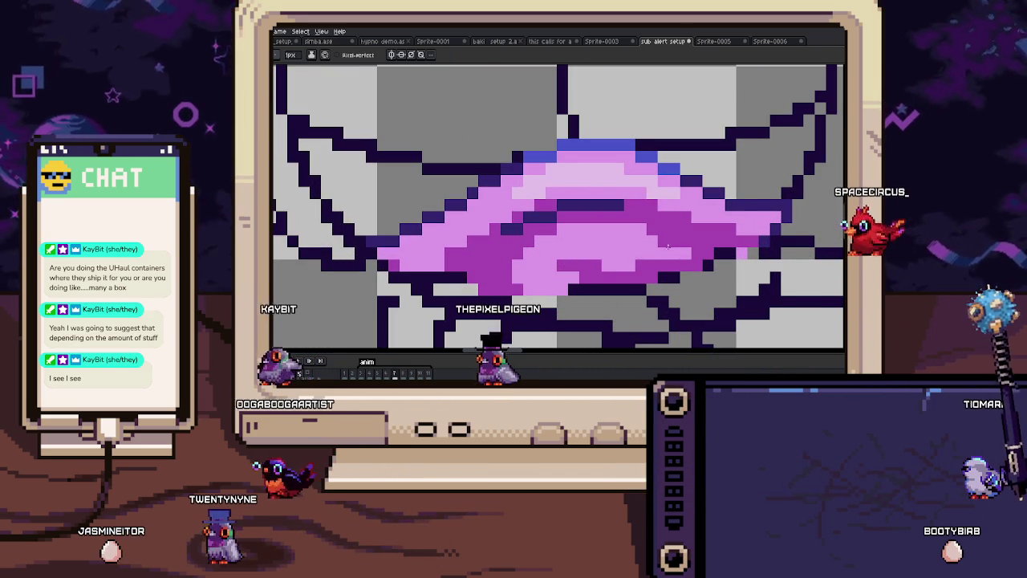
Step: Play the animation to compare frames, stopping on the line-art frame
scroll(646, 249, down, 3)
scroll(646, 249, down, 2)
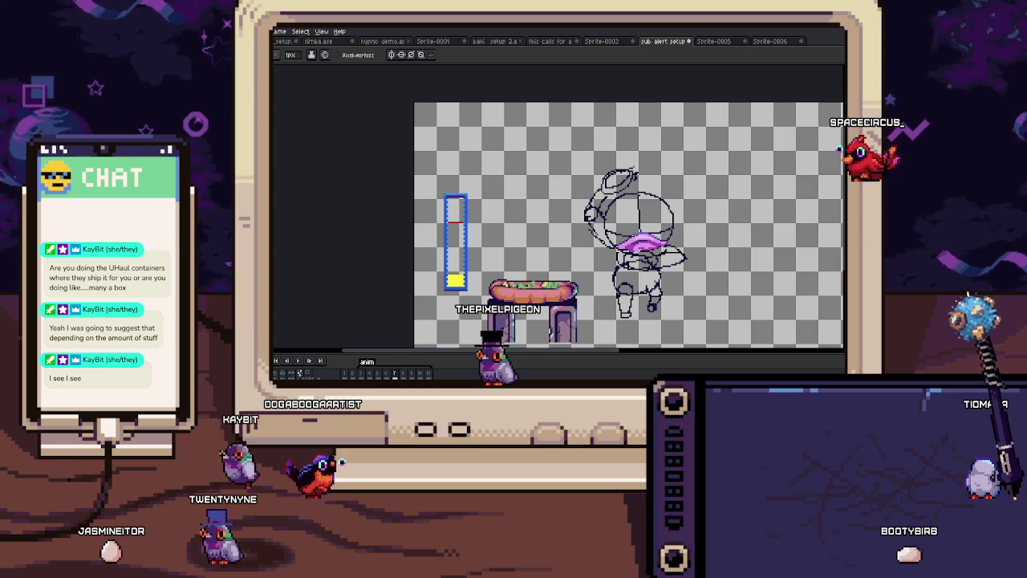
scroll(641, 246, up, 2)
scroll(640, 244, down, 1)
key(Return)
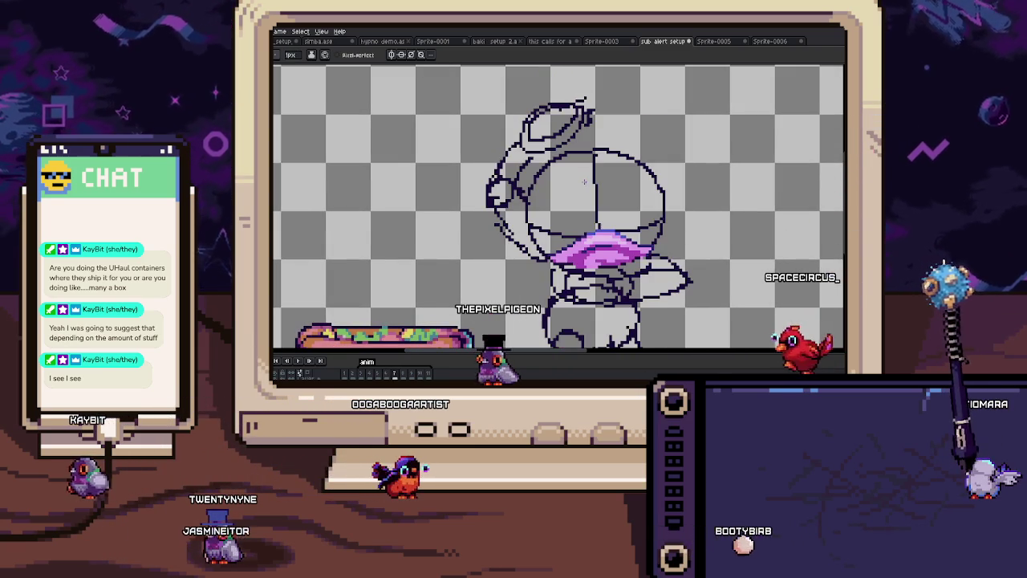
key(Right)
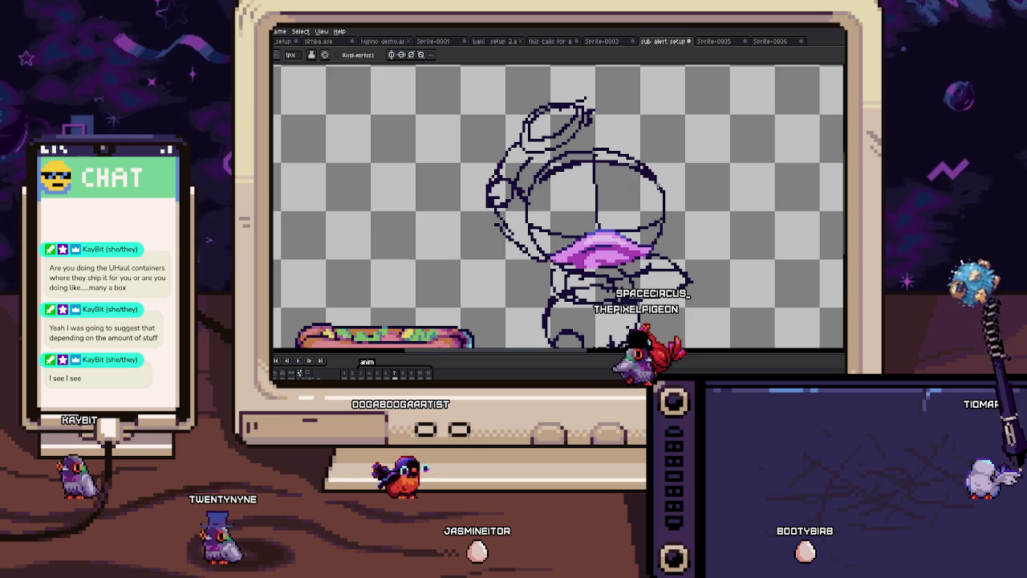
key(b)
scroll(584, 154, up, 2)
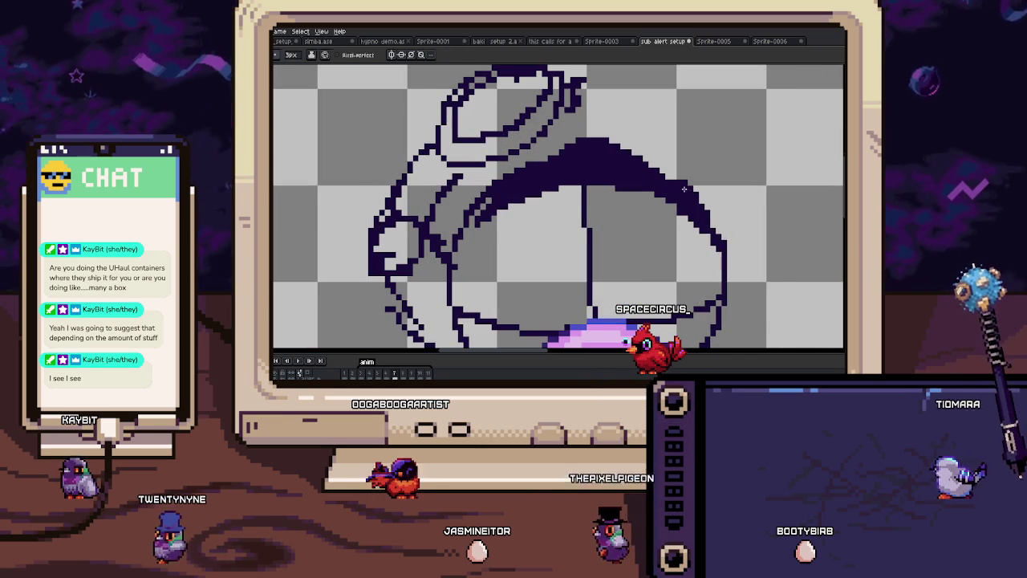
Step: Flip between line-art frame 7 and the coloured frames for reference, switching to the eraser
key(Left)
key(Right)
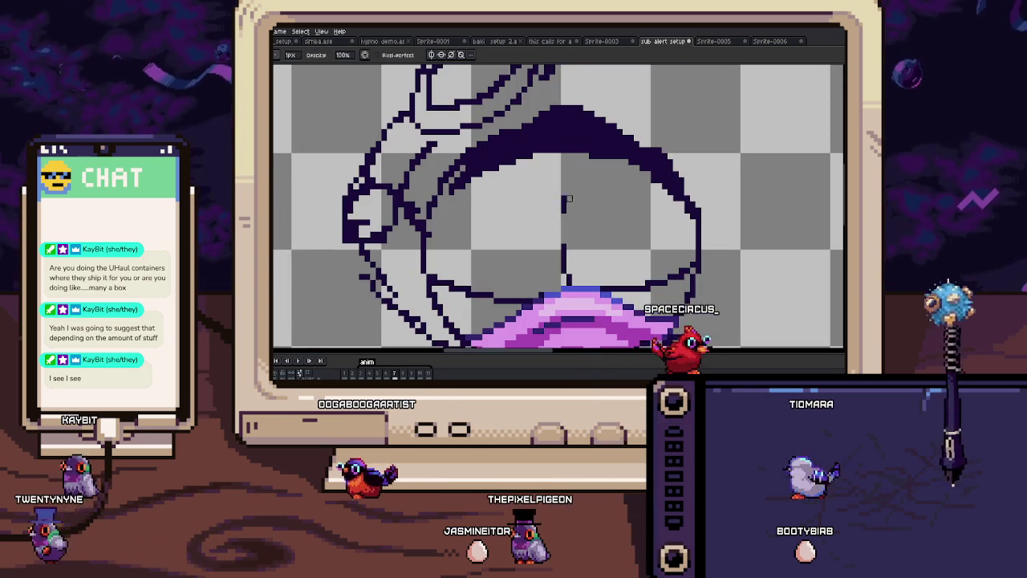
key(e)
key(Left)
key(Right)
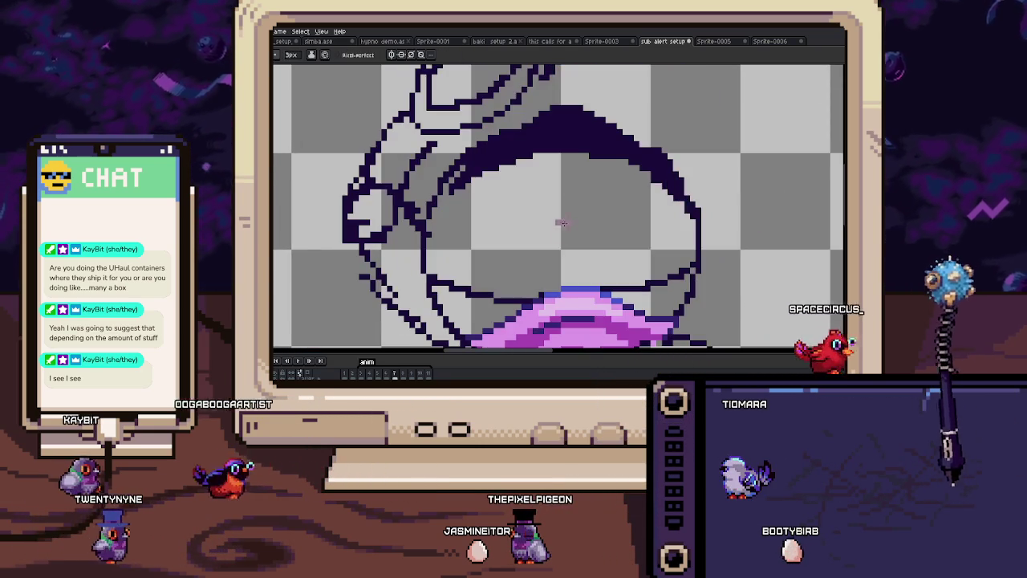
key(Left)
key(Left)
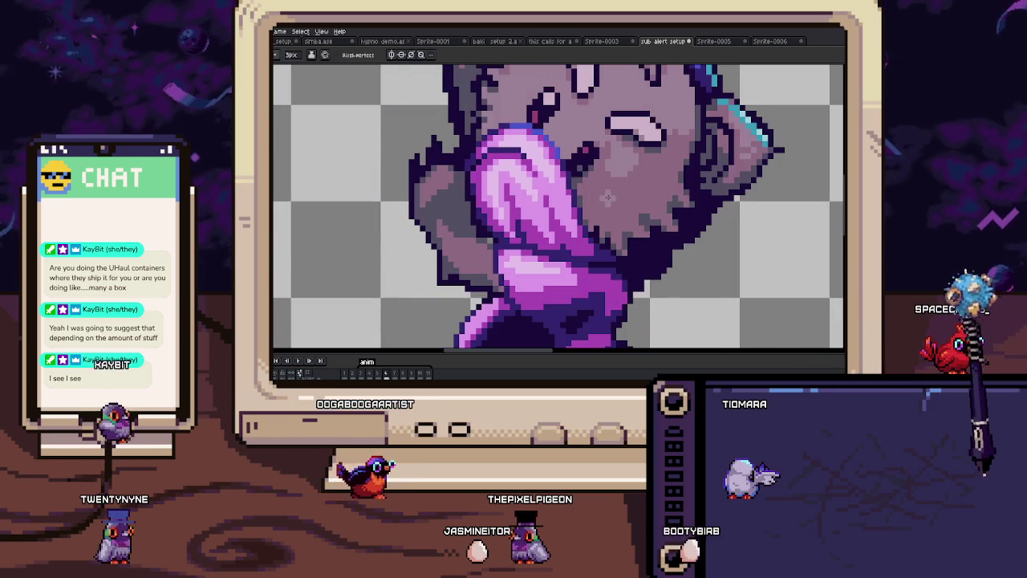
key(Right)
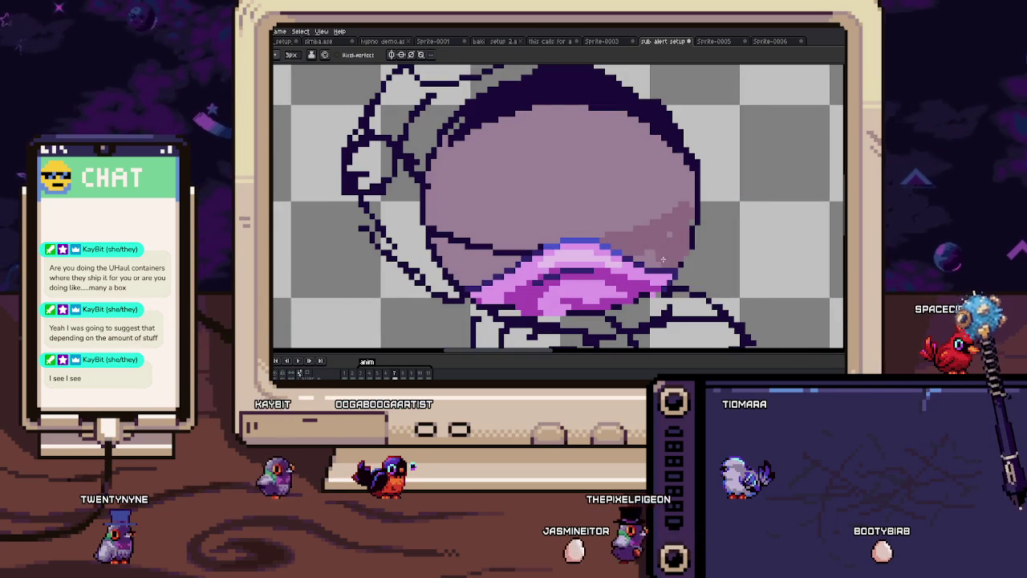
key(Left)
key(Right)
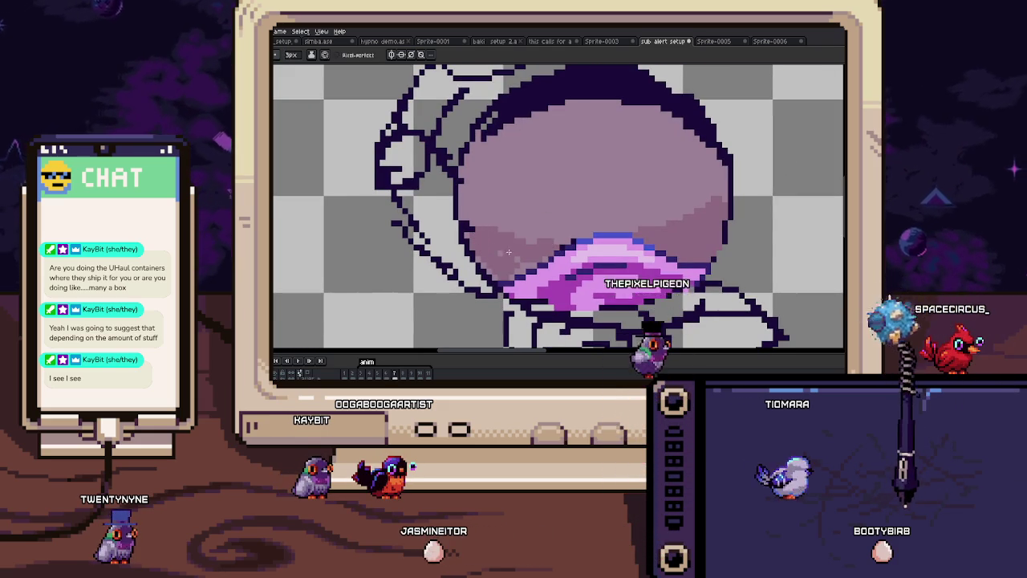
Step: Zoom in on the head while comparing coloured frame 6 against line-art frame 7
scroll(521, 260, down, 3)
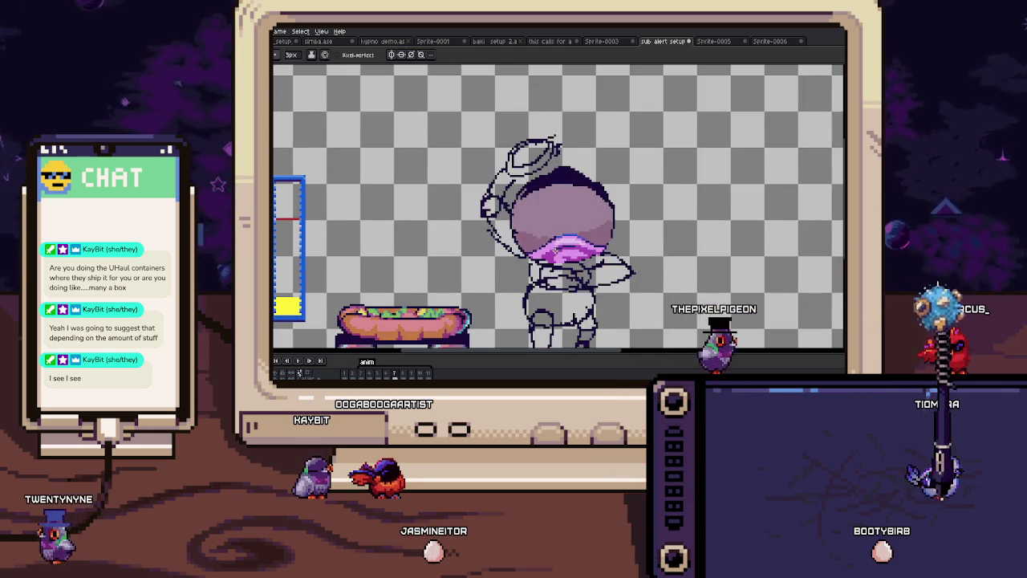
key(Left)
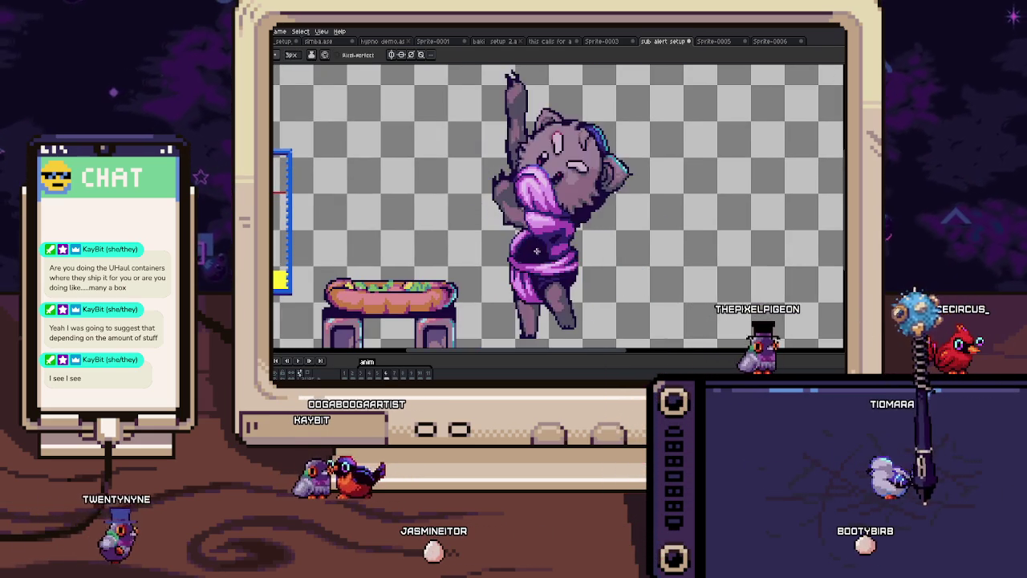
key(Right)
key(Left)
key(Right)
scroll(512, 165, up, 2)
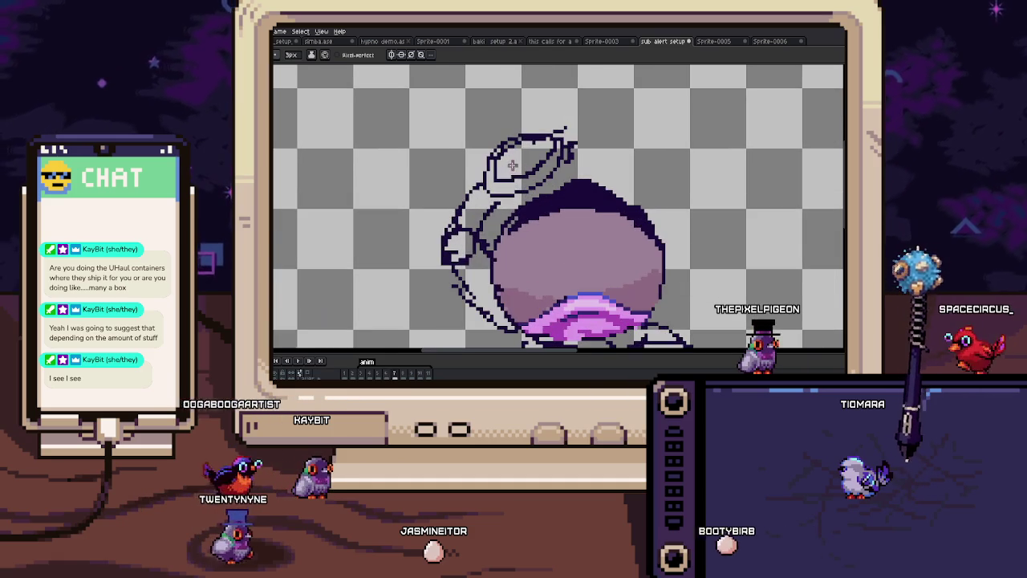
scroll(507, 175, up, 1)
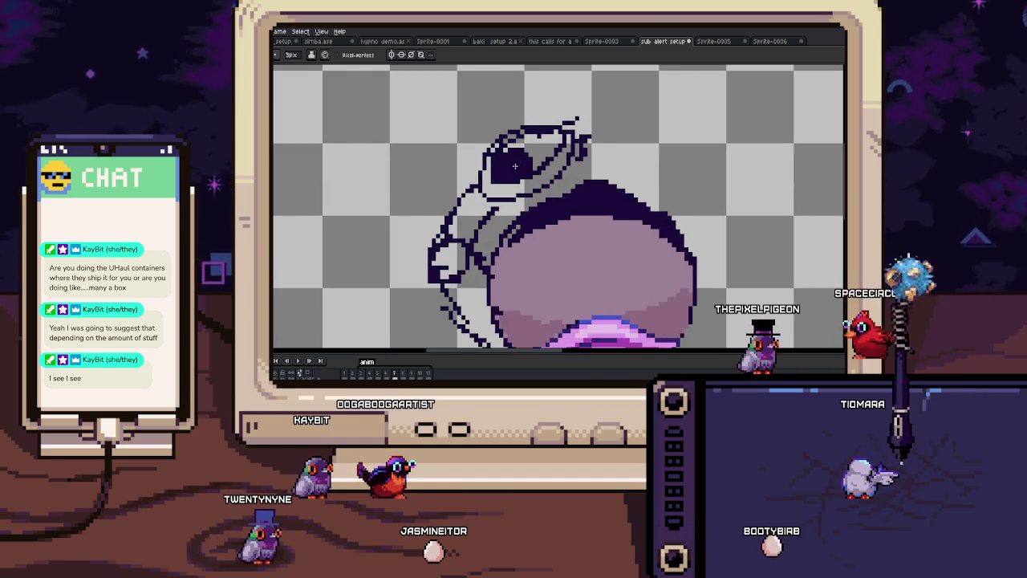
scroll(548, 131, up, 1)
scroll(571, 147, down, 2)
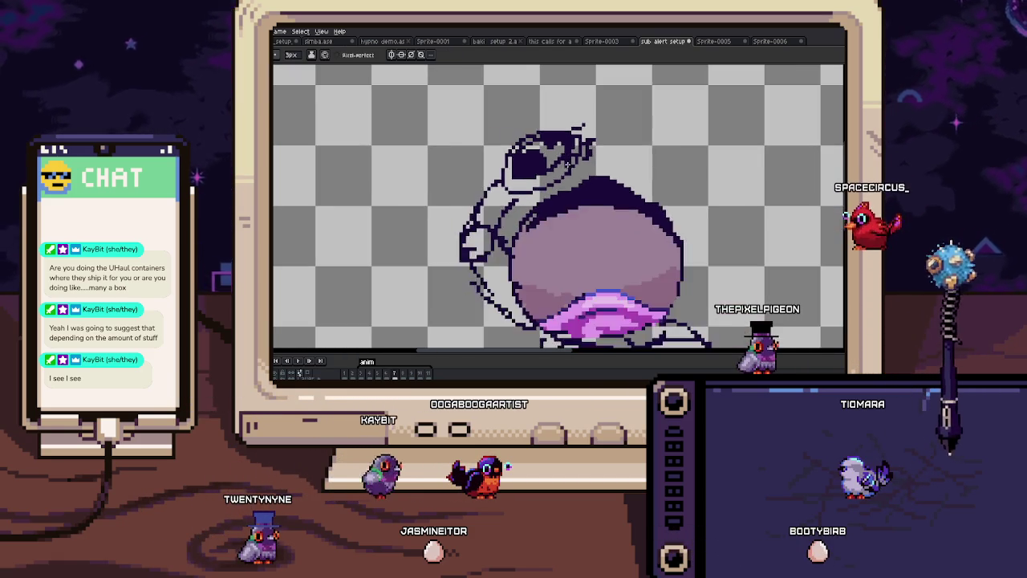
key(Left)
scroll(556, 219, up, 1)
key(Right)
key(b)
scroll(481, 134, up, 2)
scroll(481, 134, up, 1)
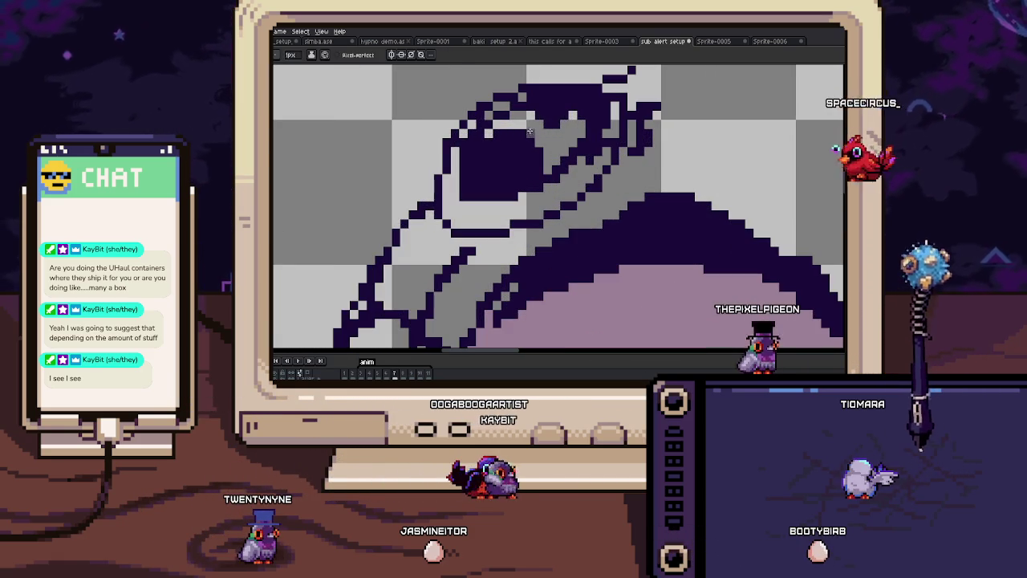
mouse_move(482, 134)
mouse_down()
mouse_move(463, 210)
mouse_move(531, 158)
mouse_up()
key(i)
scroll(480, 170, down, 1)
scroll(593, 152, up, 1)
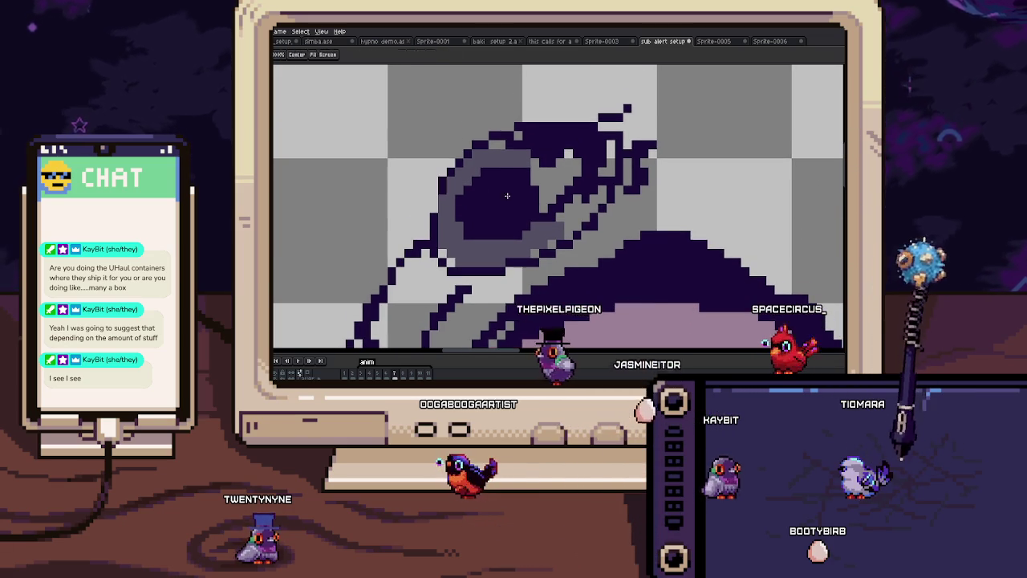
mouse_move(594, 152)
mouse_down()
mouse_move(557, 158)
mouse_move(583, 164)
mouse_up()
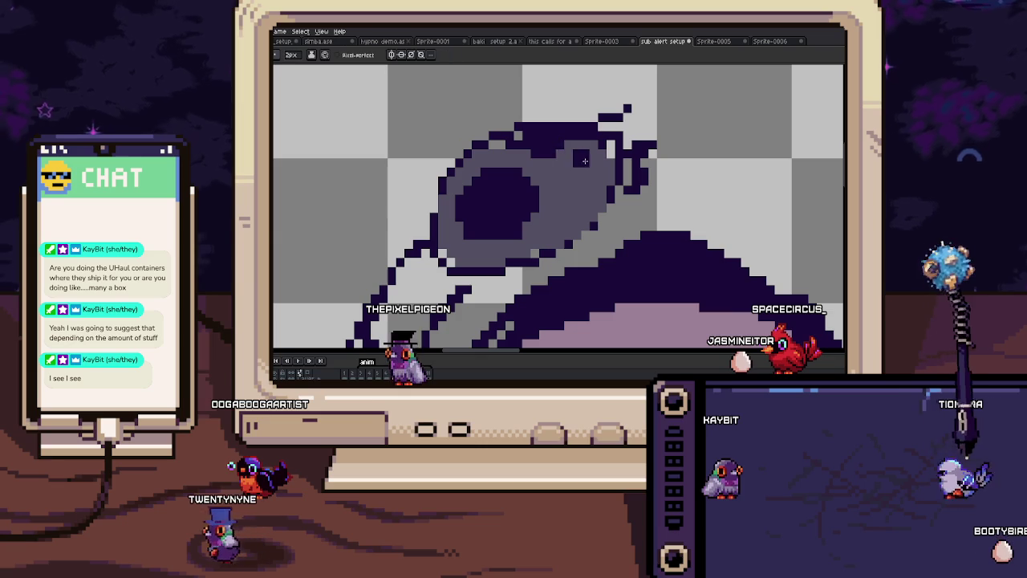
scroll(600, 197, down, 1)
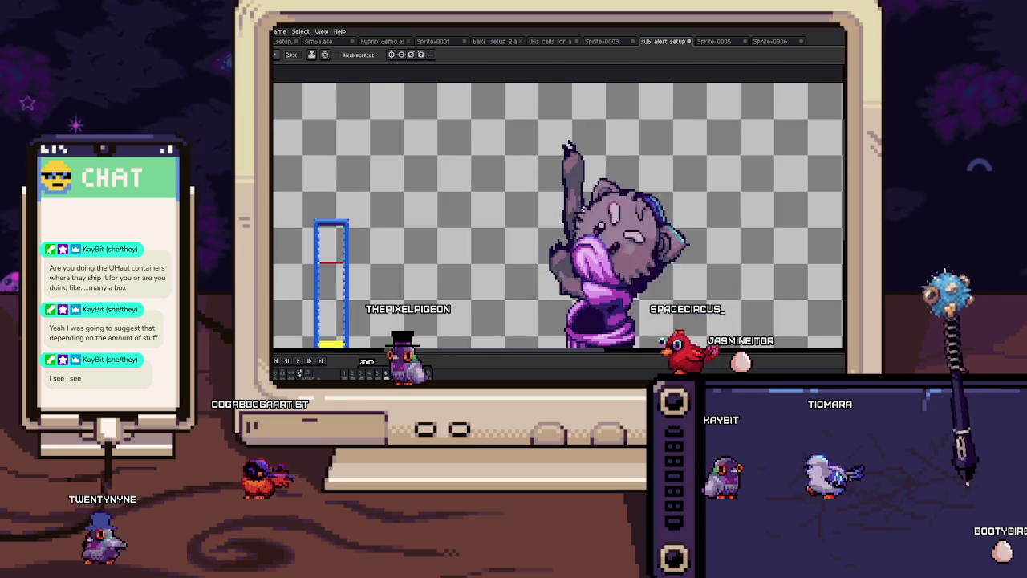
key(alt)
scroll(553, 207, up, 2)
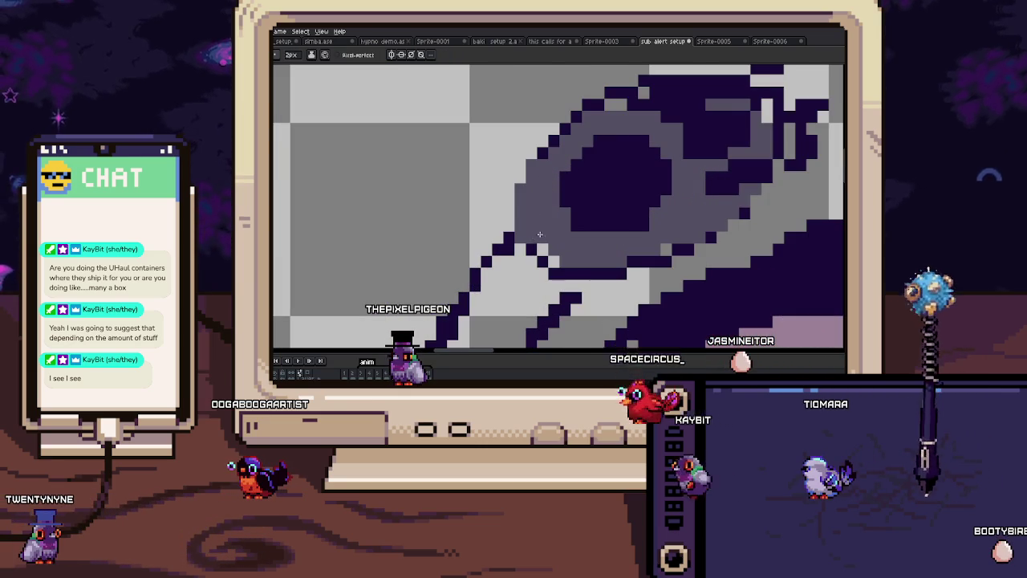
drag(600, 251, 524, 231)
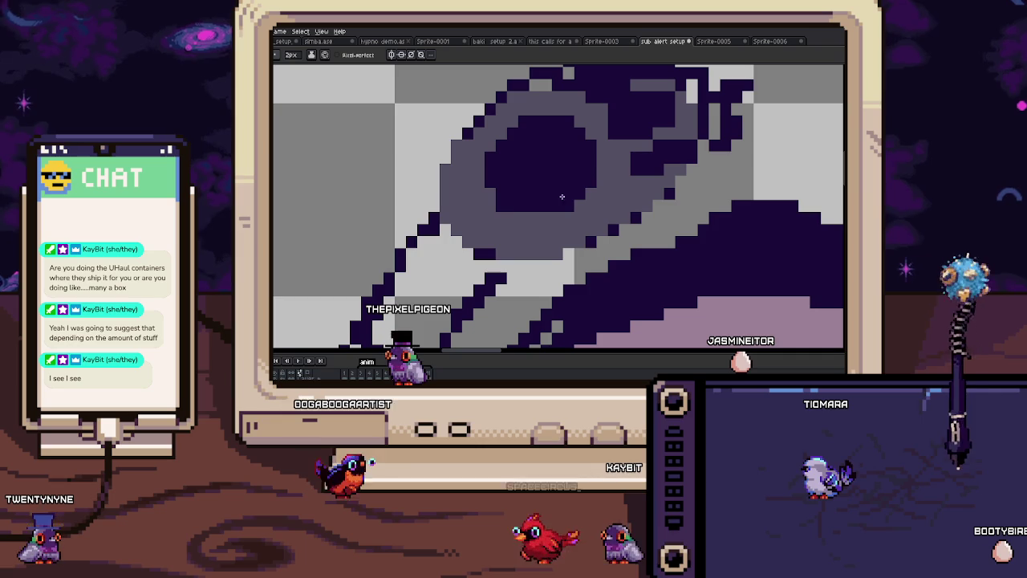
scroll(514, 212, down, 4)
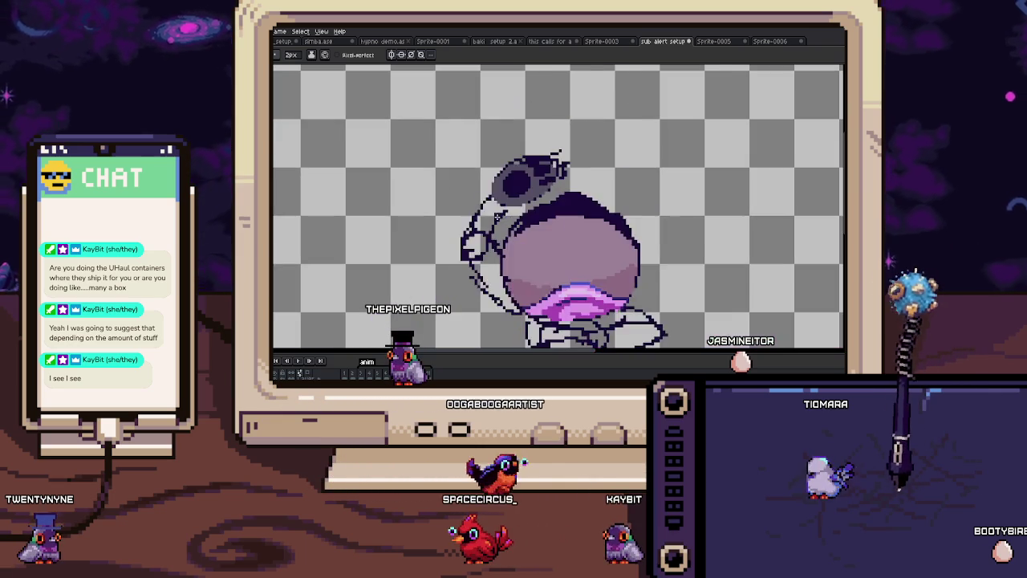
scroll(491, 180, up, 2)
scroll(484, 177, up, 2)
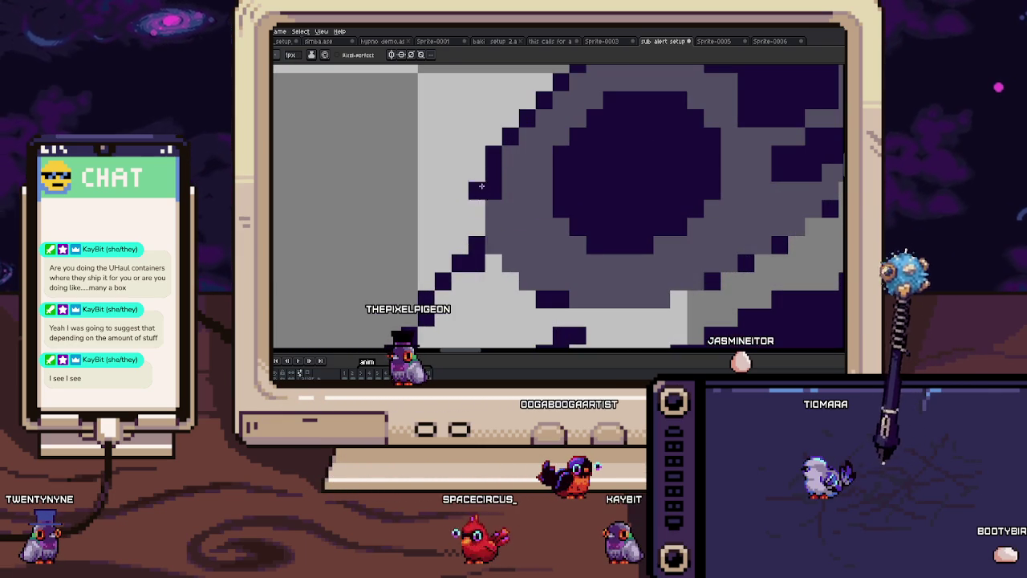
key(i)
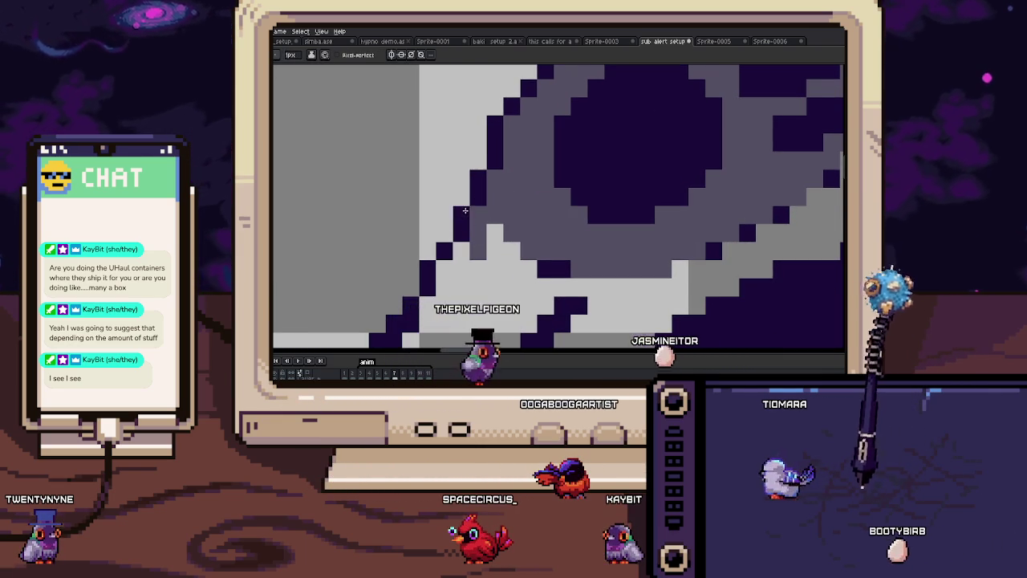
scroll(480, 233, down, 3)
scroll(481, 221, up, 1)
scroll(483, 207, up, 2)
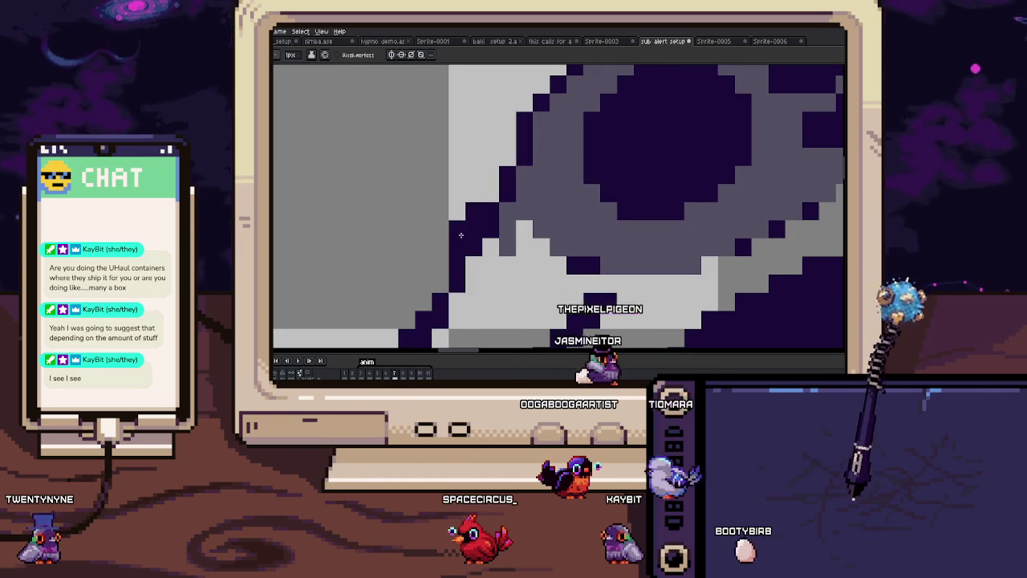
scroll(461, 229, down, 3)
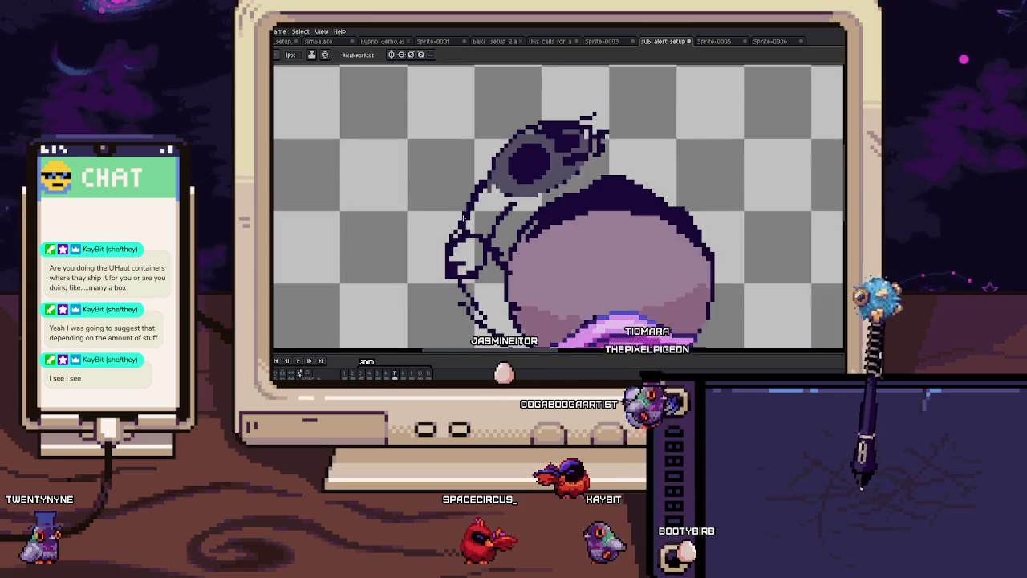
scroll(464, 216, up, 3)
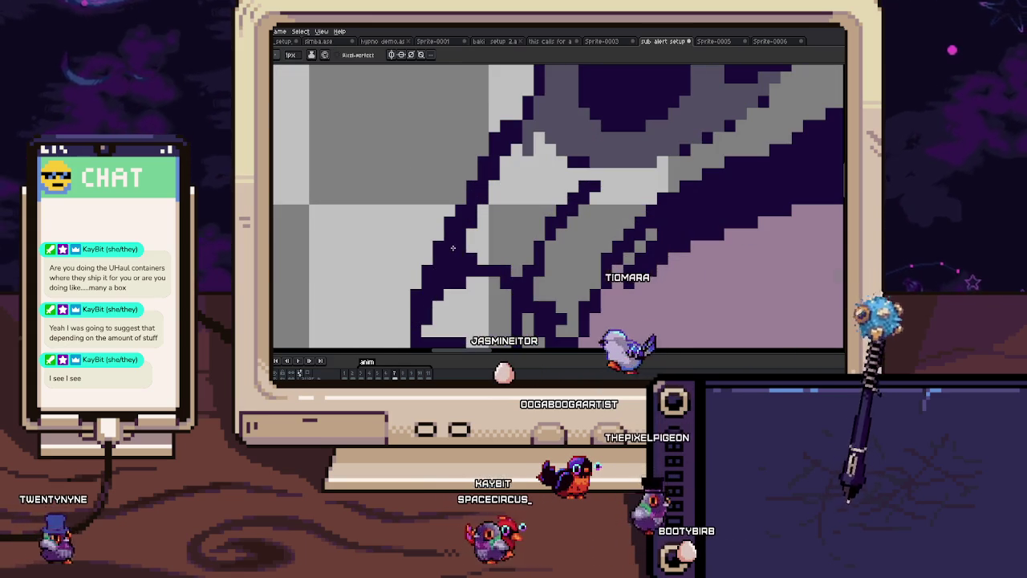
scroll(466, 209, down, 3)
scroll(473, 214, up, 2)
scroll(472, 214, up, 1)
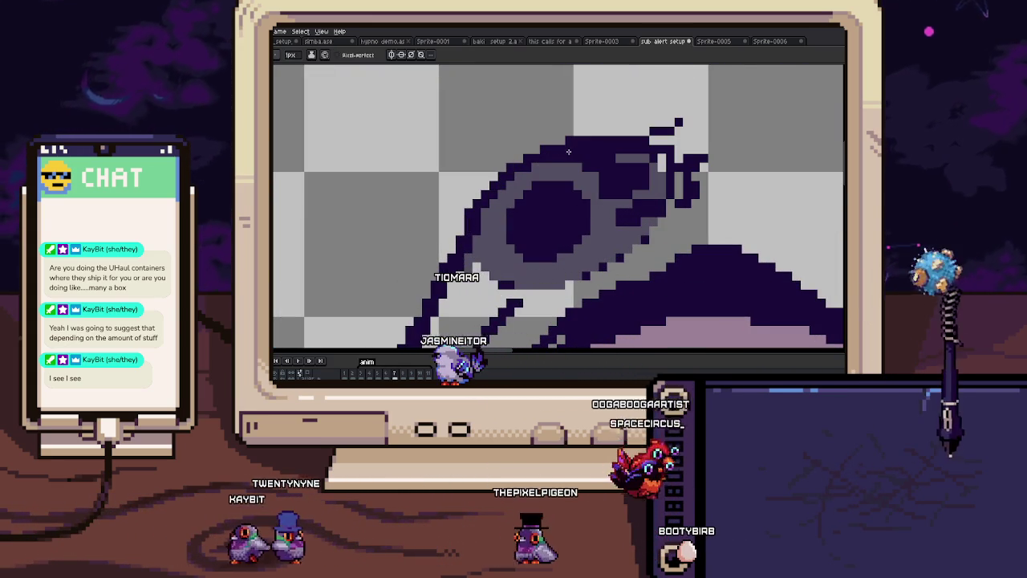
scroll(531, 165, down, 1)
scroll(567, 144, up, 1)
scroll(586, 148, up, 1)
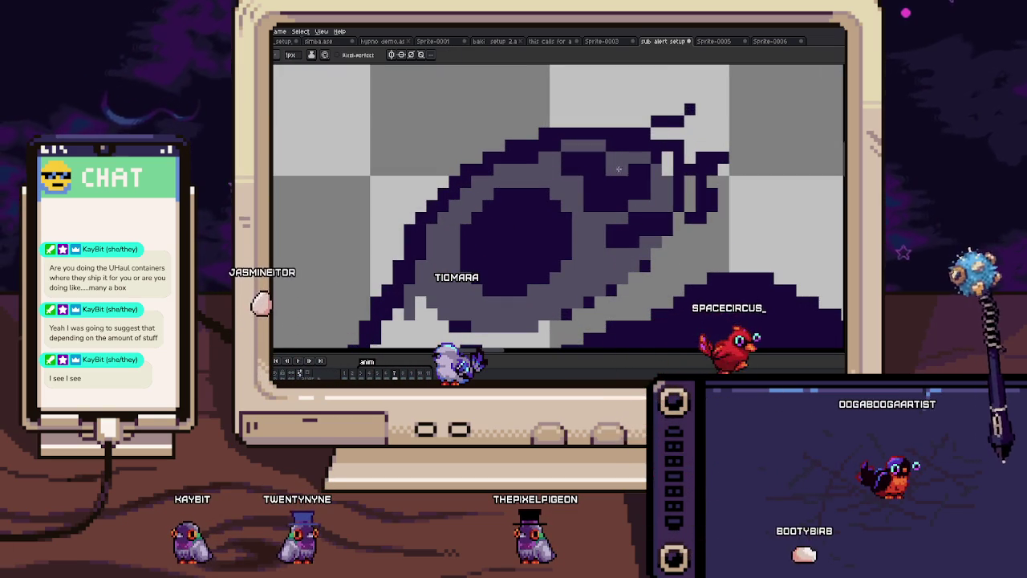
mouse_move(622, 181)
mouse_down()
mouse_move(613, 167)
mouse_move(616, 205)
mouse_move(611, 182)
mouse_up()
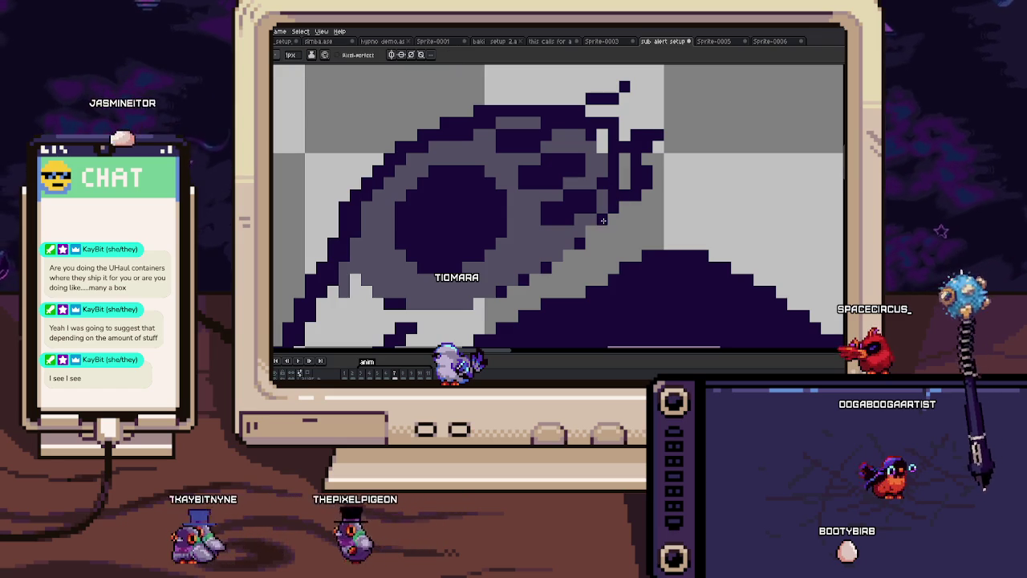
drag(568, 243, 584, 223)
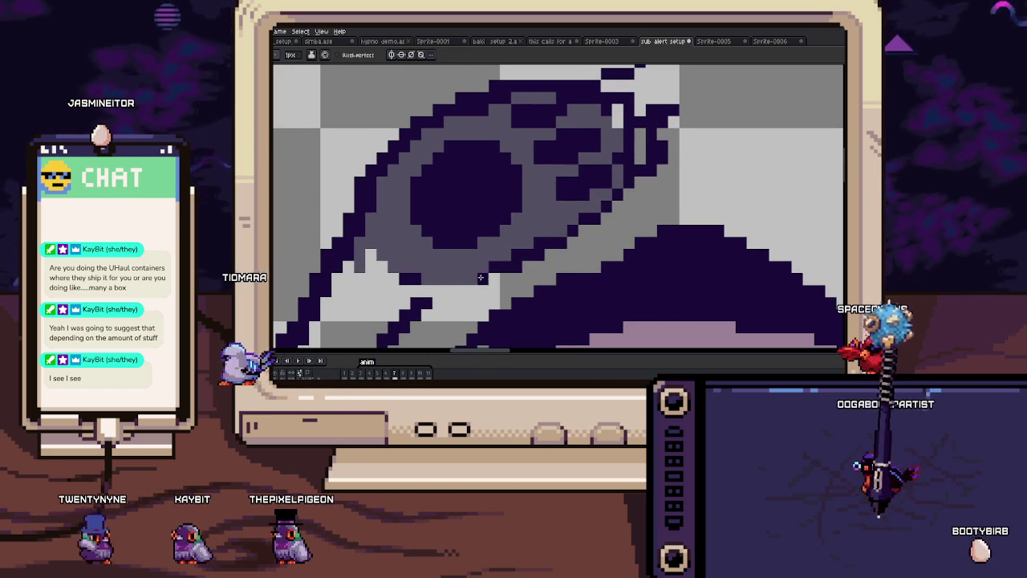
drag(446, 275, 502, 243)
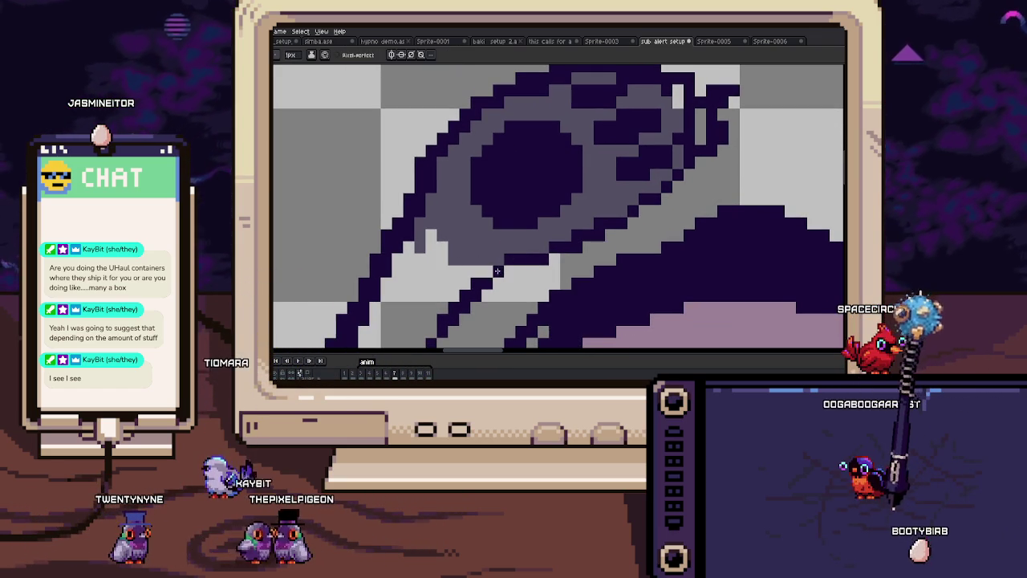
drag(441, 245, 489, 241)
scroll(479, 210, down, 3)
key(g)
click(478, 214)
Step: Fill the raised arm and paw with dark grey and compare with the neighbouring frame
click(476, 235)
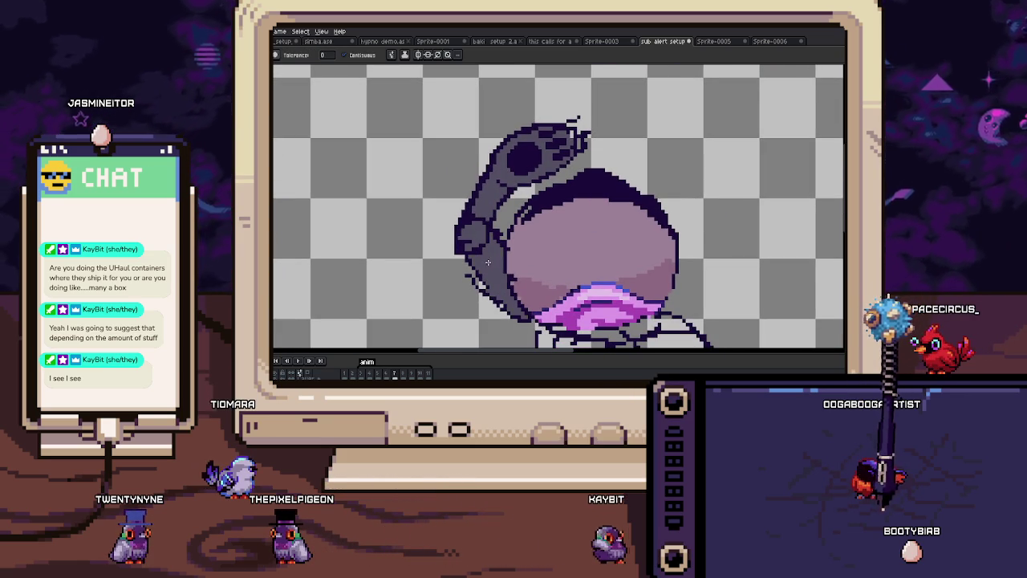
key(Left)
key(Right)
scroll(489, 225, up, 3)
Step: Paint over the stray outline pixels inside the arm with a 5px Pencil
key(b)
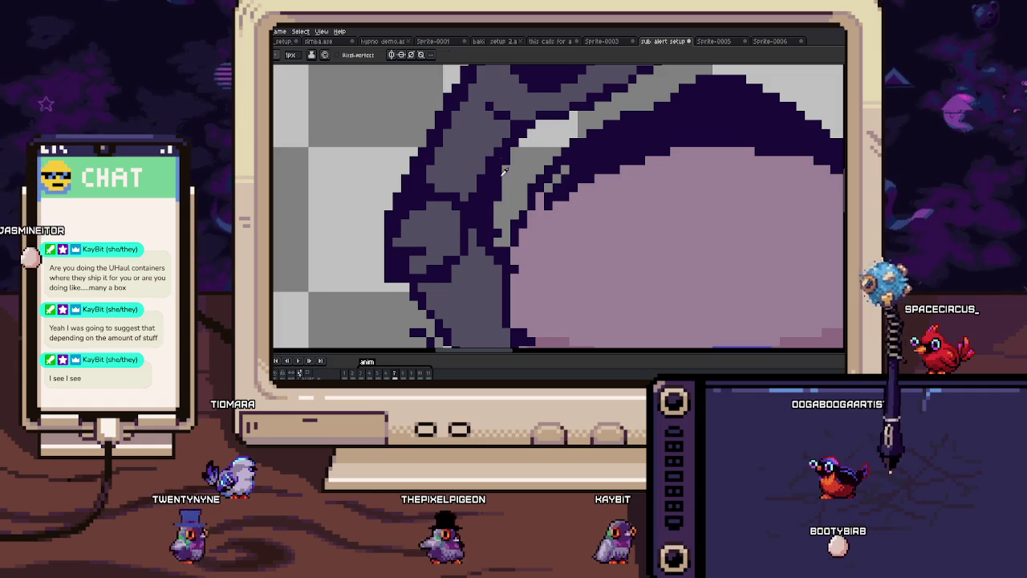
key(plus)
key(plus)
key(plus)
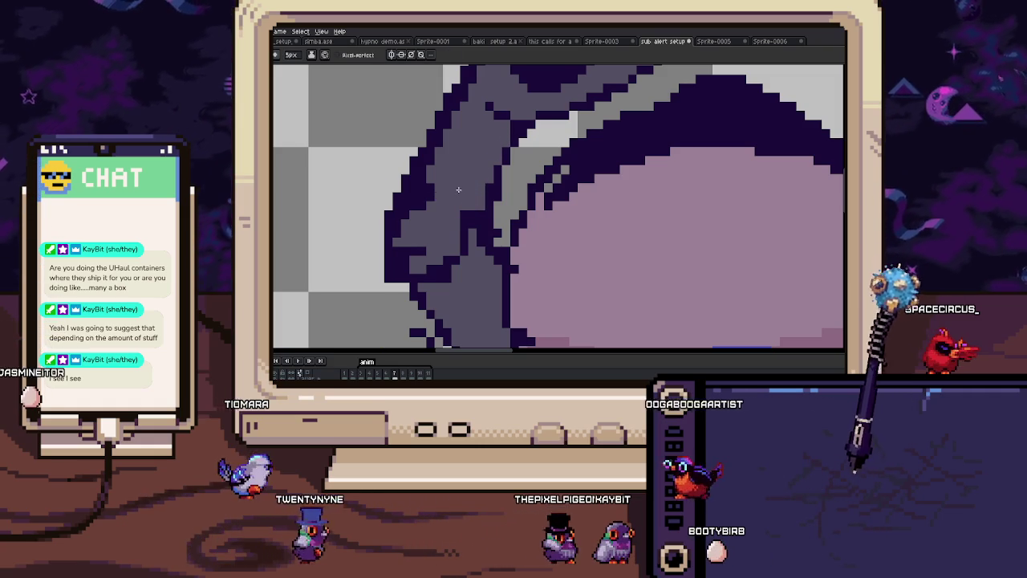
drag(417, 264, 450, 225)
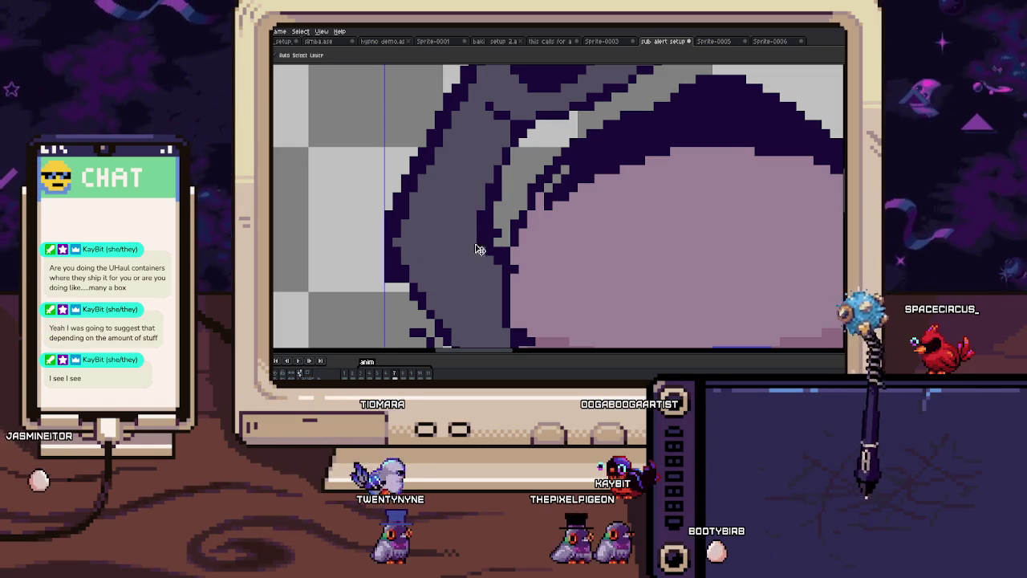
scroll(474, 245, down, 4)
Step: Play the animation to preview the frames
key(Return)
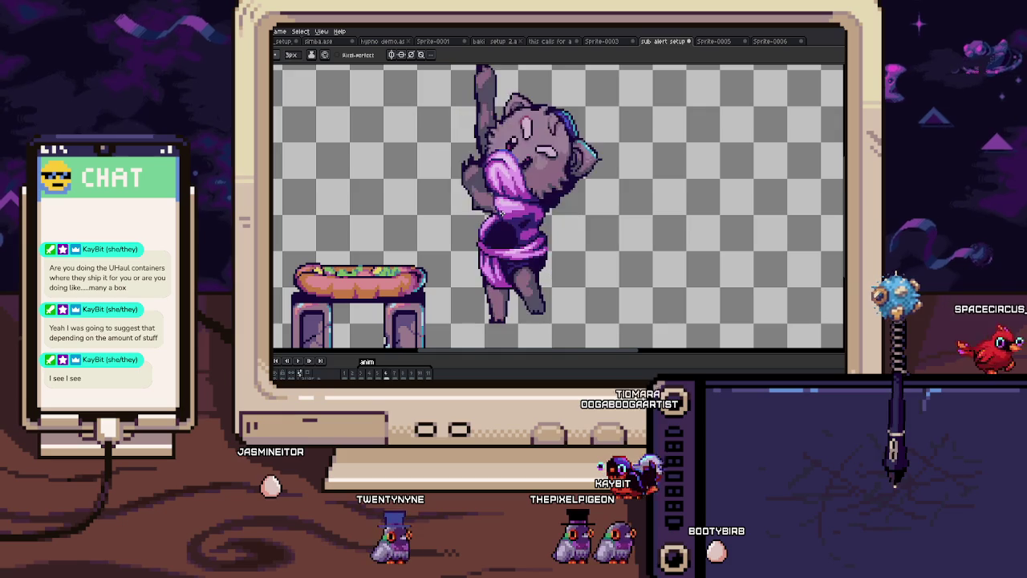
scroll(532, 270, up, 2)
scroll(530, 271, up, 1)
Step: Block in the cloth with a magenta stroke and add dark purple shading across it
drag(433, 273, 463, 271)
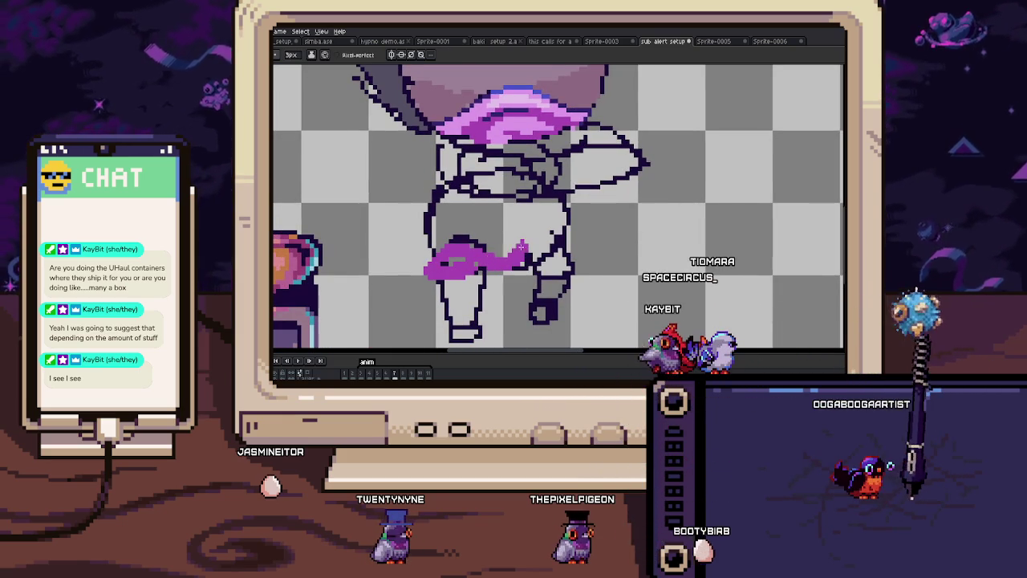
key(comma)
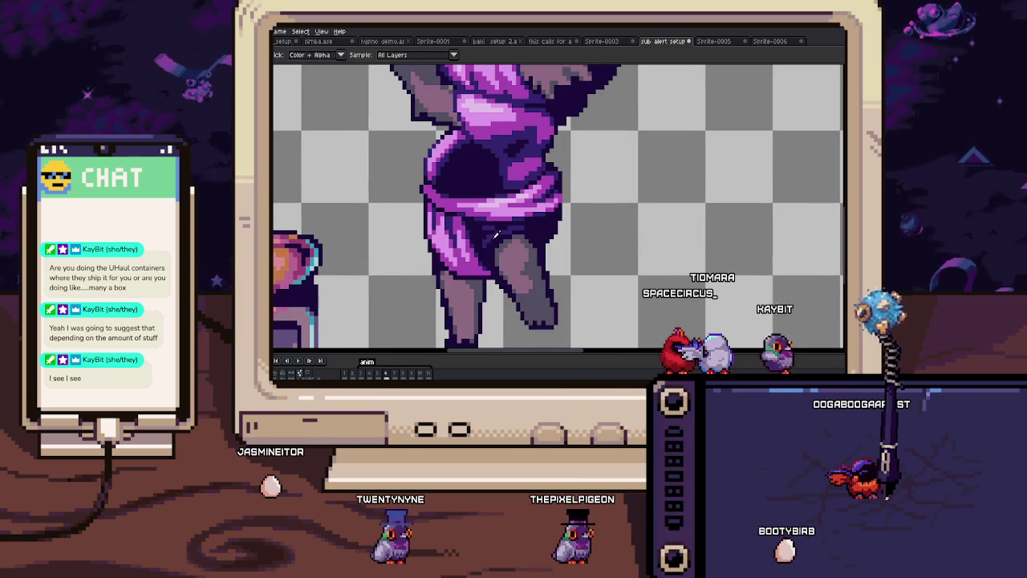
key(period)
key(b)
scroll(485, 249, up, 3)
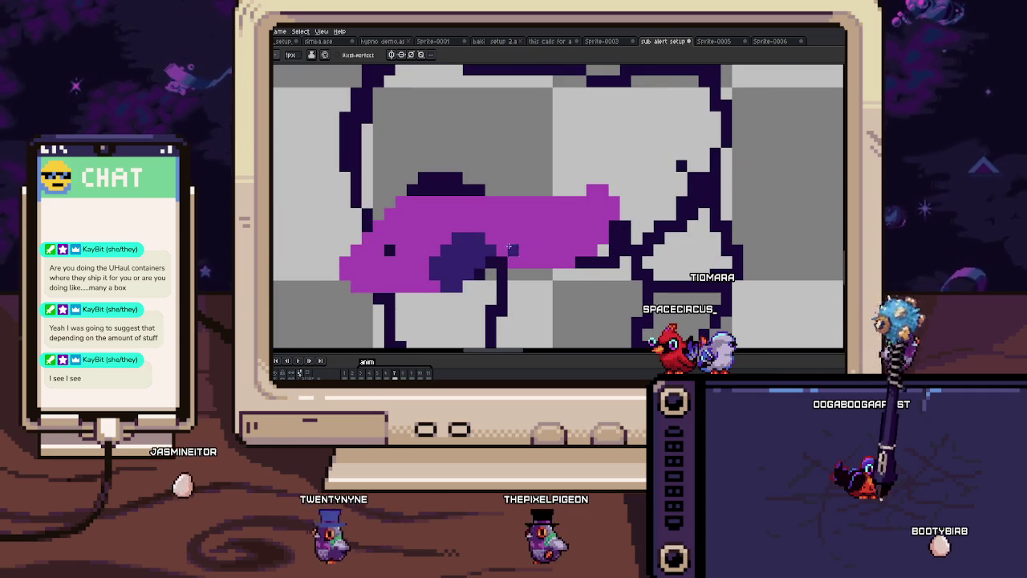
drag(477, 207, 595, 210)
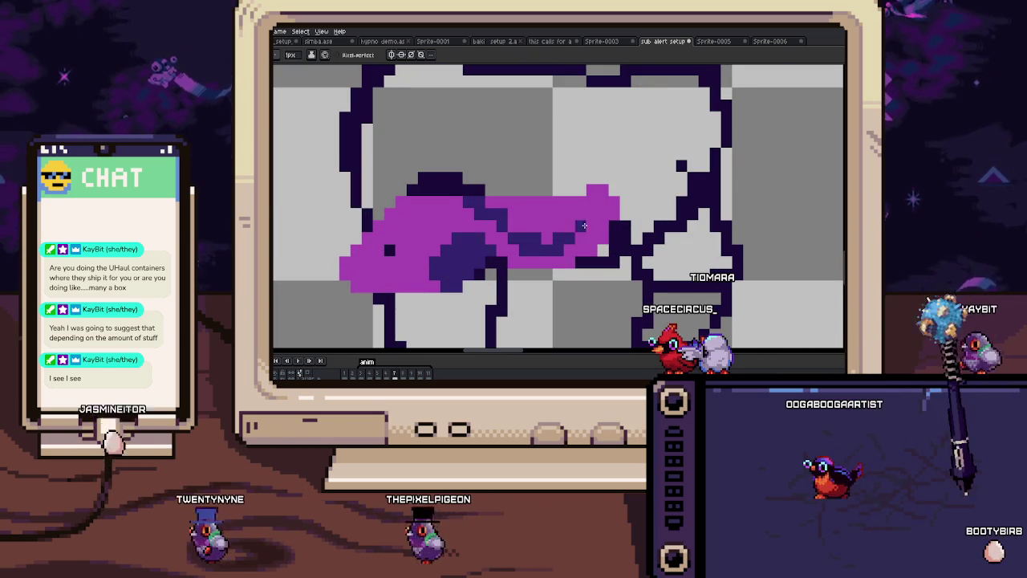
scroll(595, 211, down, 5)
Step: Paint a wide magenta cloth band across the body, extending its left end upward
scroll(563, 256, up, 2)
scroll(563, 257, up, 1)
scroll(570, 259, up, 1)
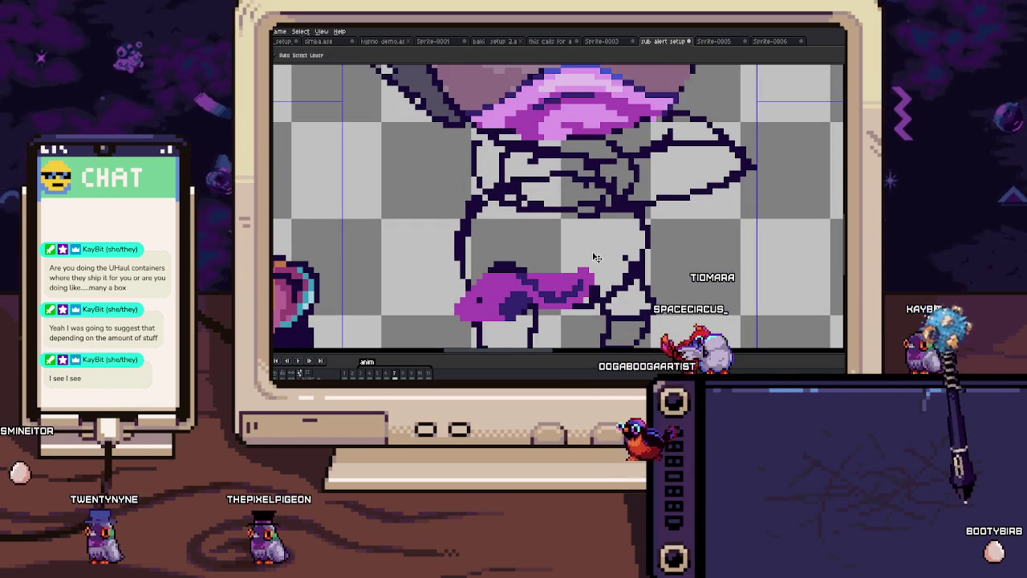
drag(465, 237, 593, 255)
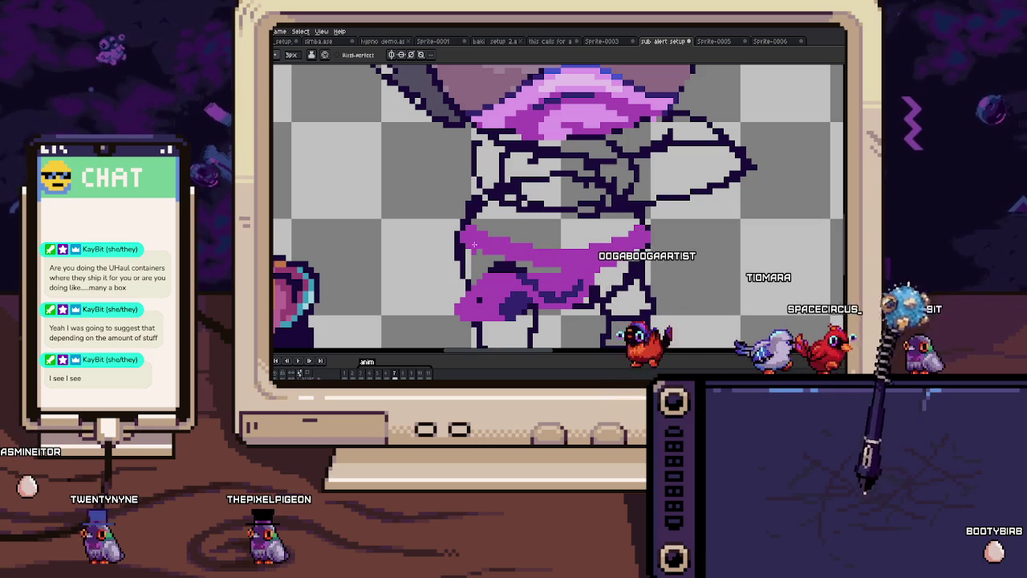
scroll(500, 232, up, 1)
mouse_move(482, 253)
mouse_down()
mouse_move(500, 232)
mouse_move(526, 264)
mouse_up()
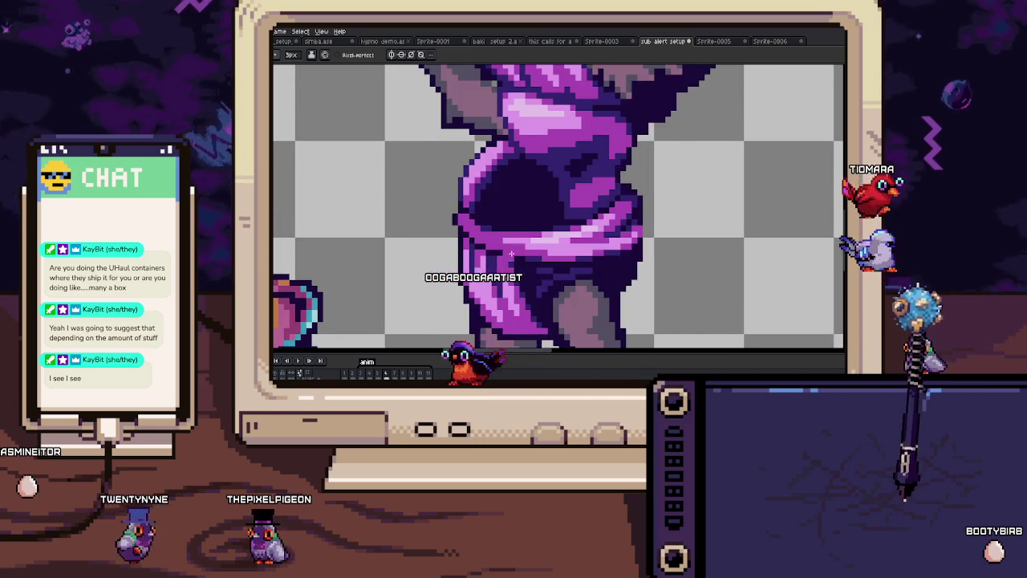
Step: With a 1px brush, draw a picked dark purple fold and extend the magenta rightward
key(minus)
key(minus)
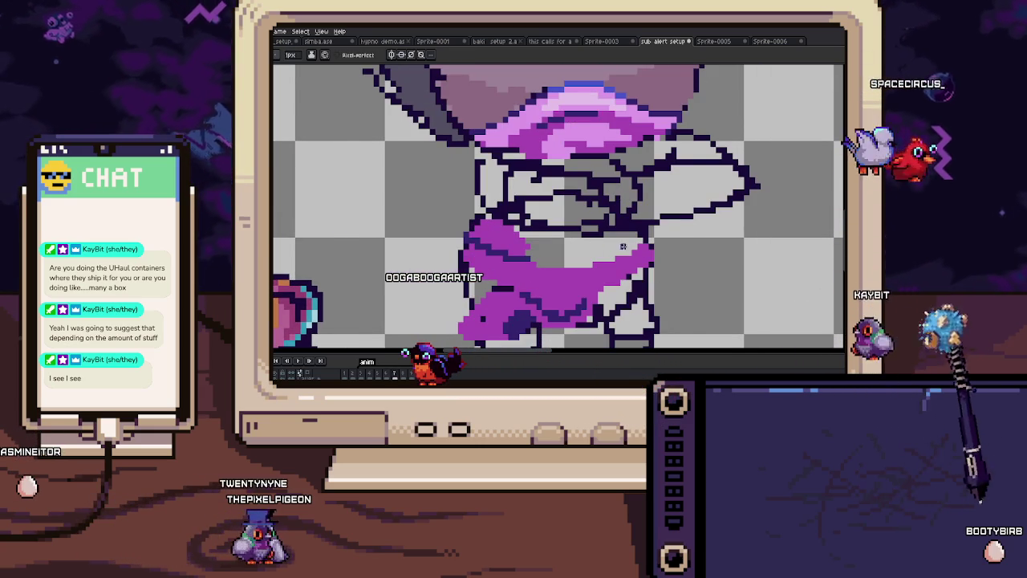
key(i)
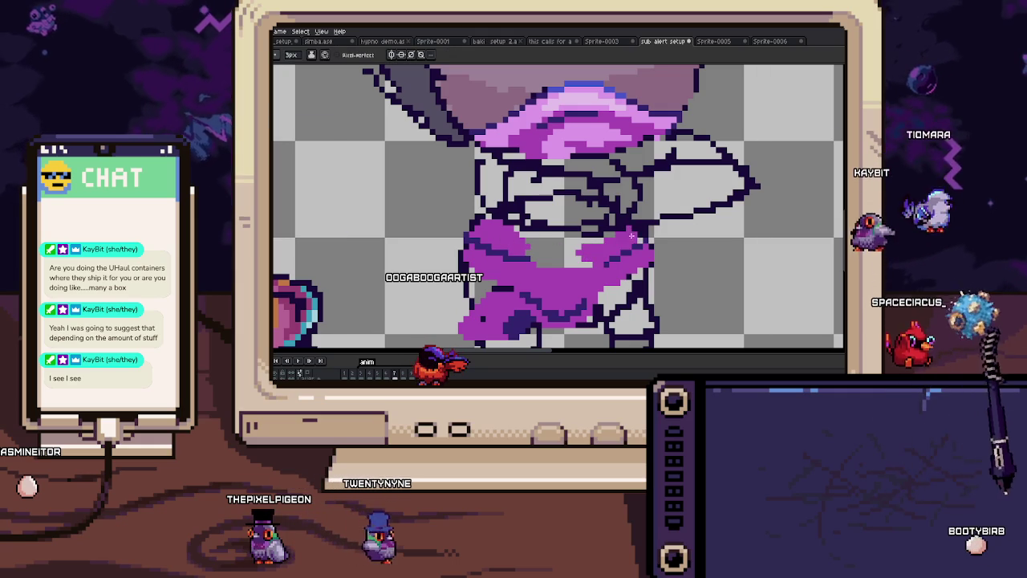
drag(592, 237, 543, 271)
scroll(535, 243, up, 2)
scroll(538, 256, down, 2)
drag(593, 189, 659, 182)
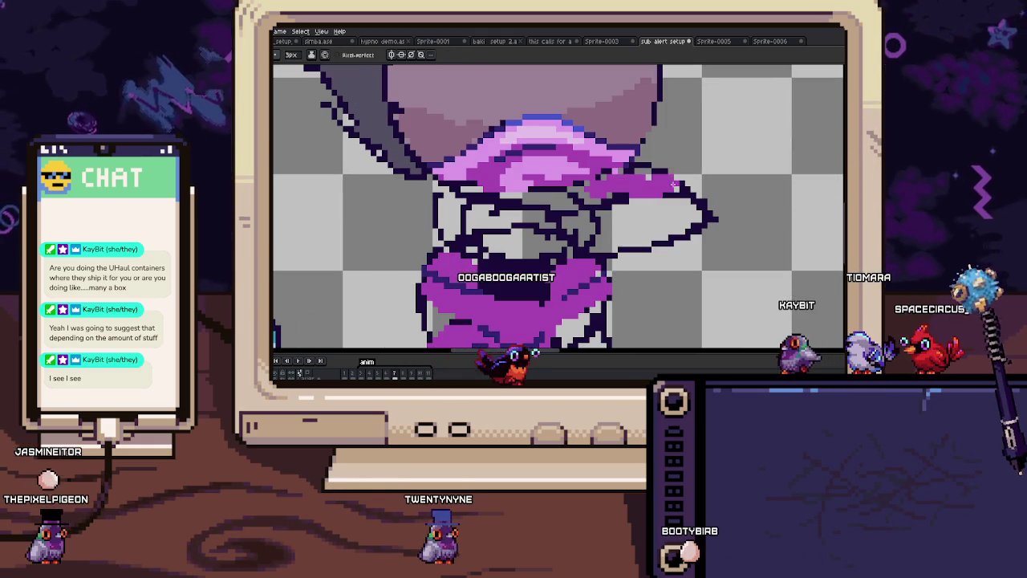
scroll(577, 177, down, 3)
scroll(523, 169, up, 3)
scroll(524, 168, up, 1)
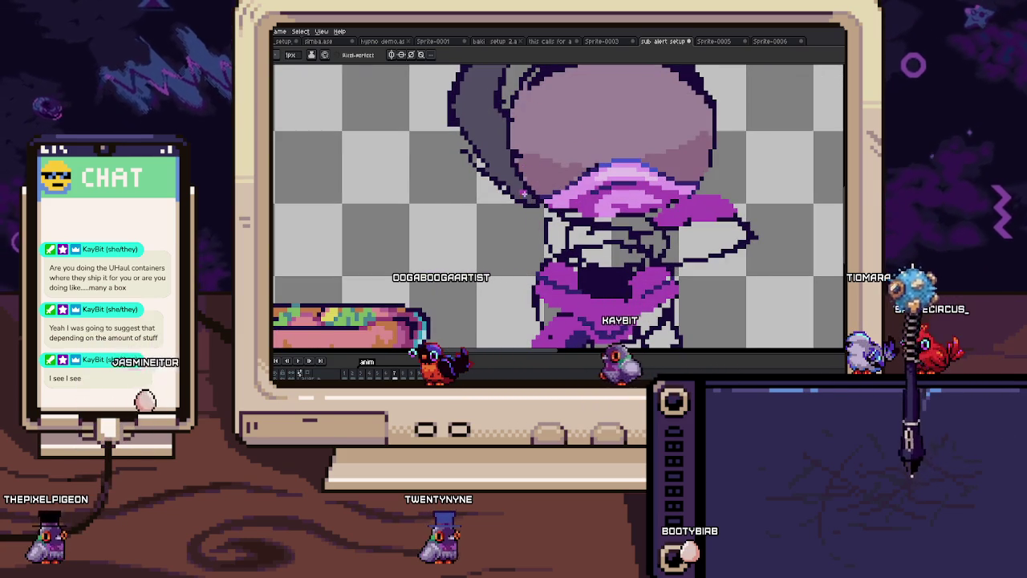
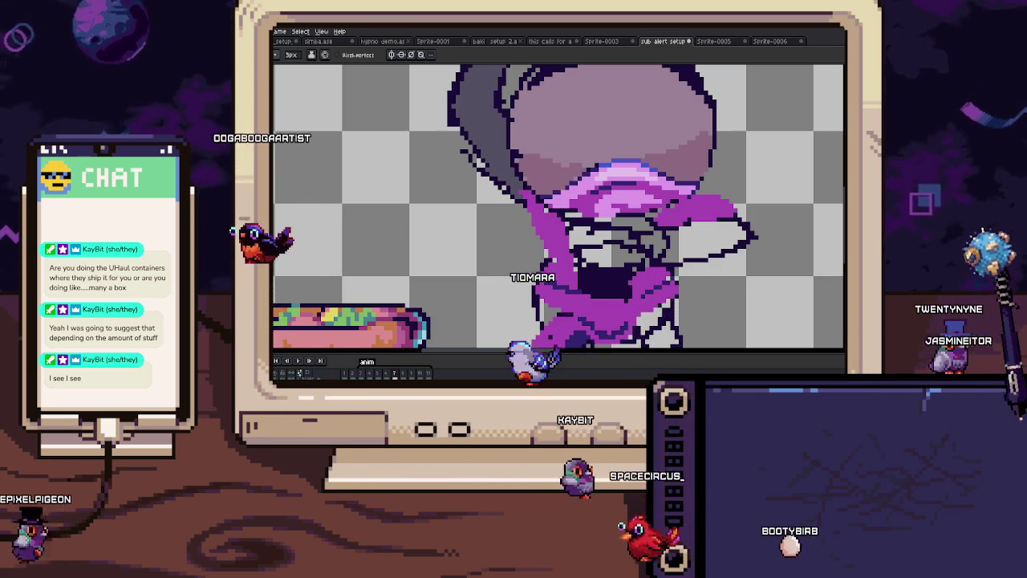
Step: Zoom and pan to bring the character's legs and scarf into close view
drag(659, 227, 619, 212)
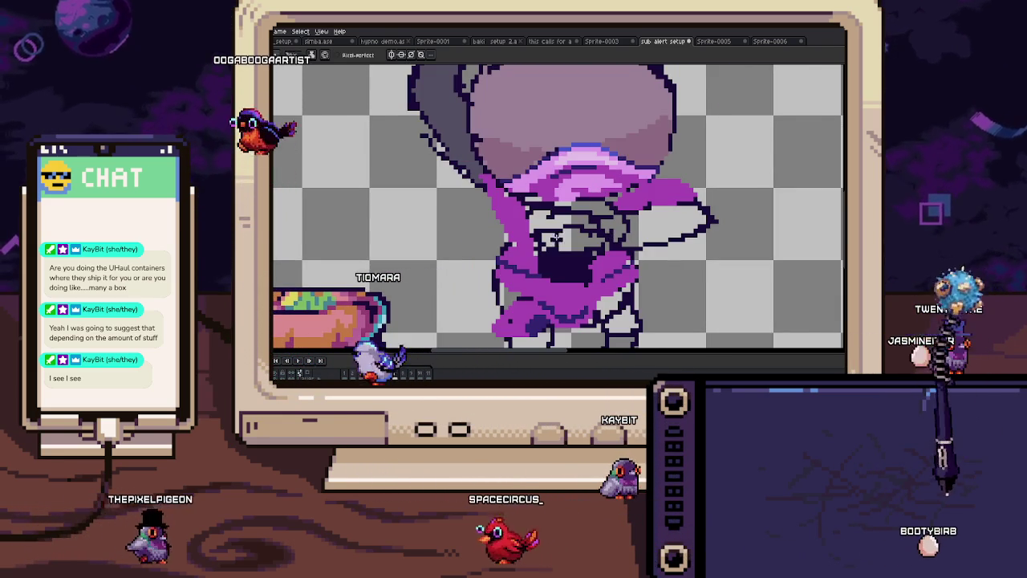
scroll(655, 182, up, 3)
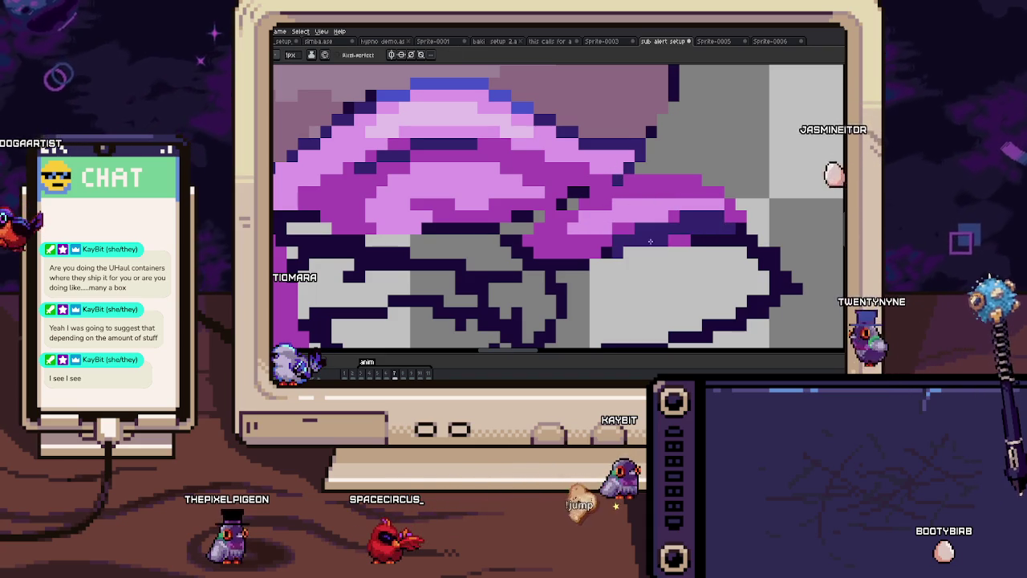
scroll(567, 205, down, 2)
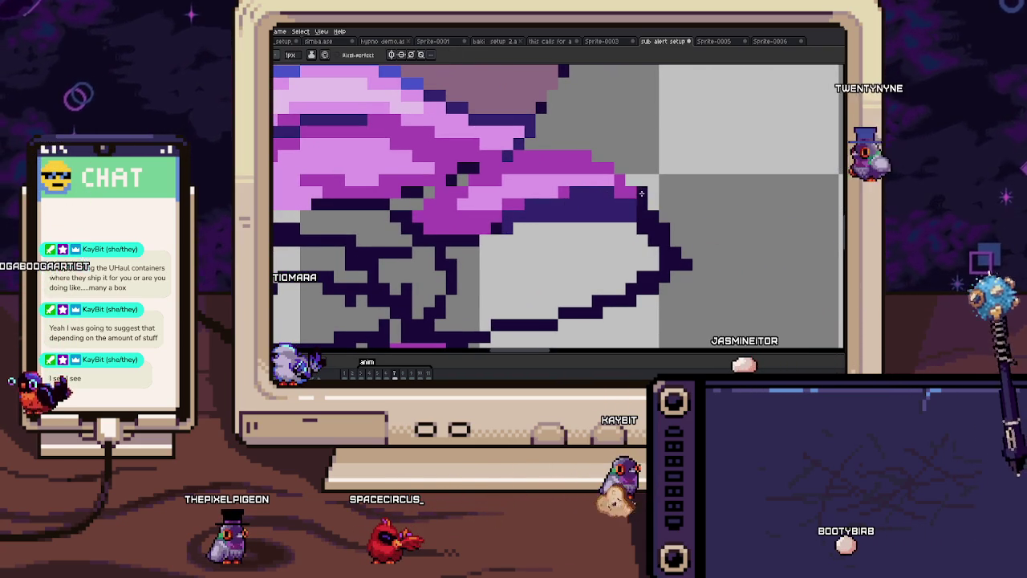
scroll(609, 180, up, 2)
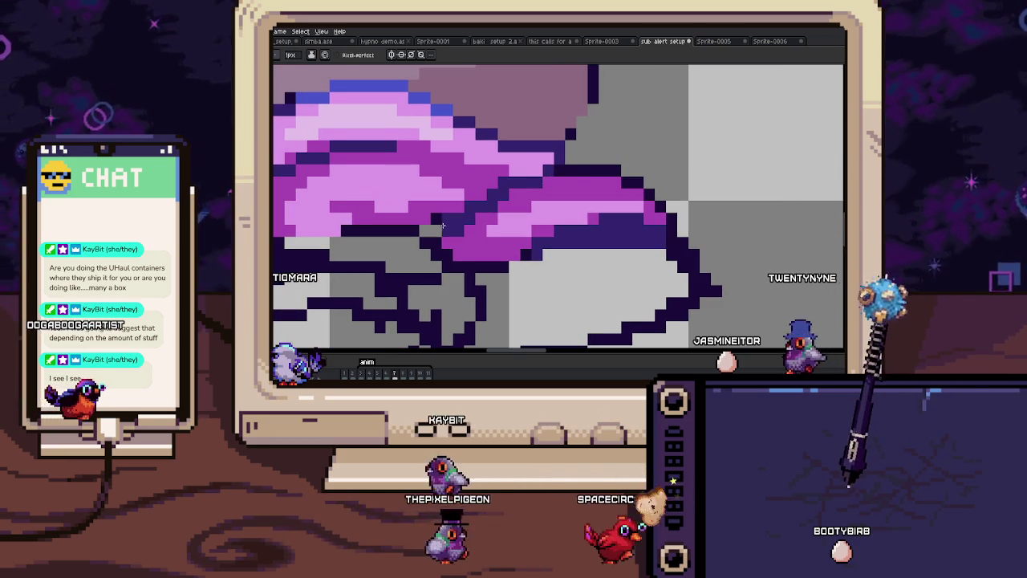
drag(476, 193, 559, 208)
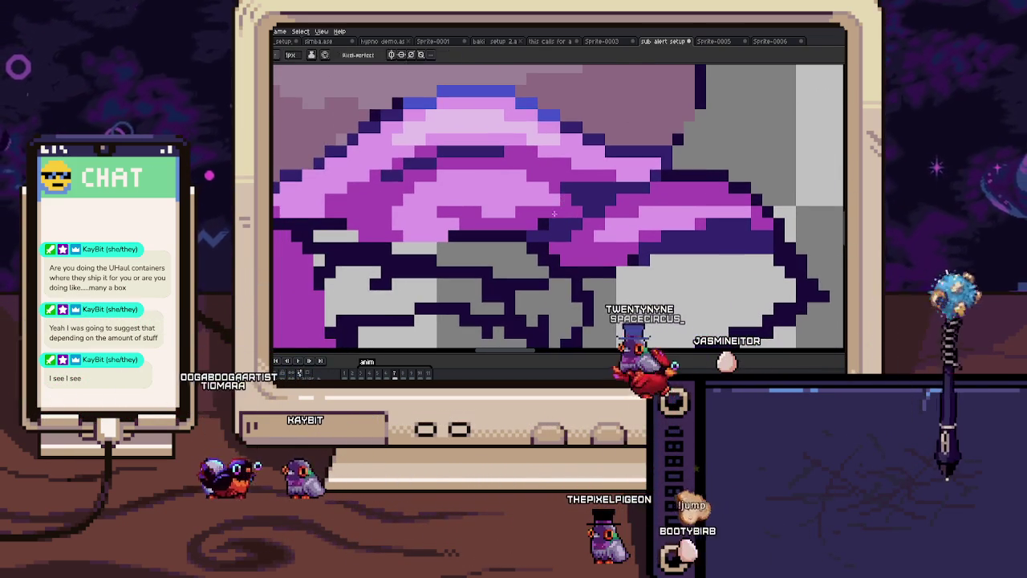
scroll(559, 209, down, 3)
scroll(558, 209, down, 2)
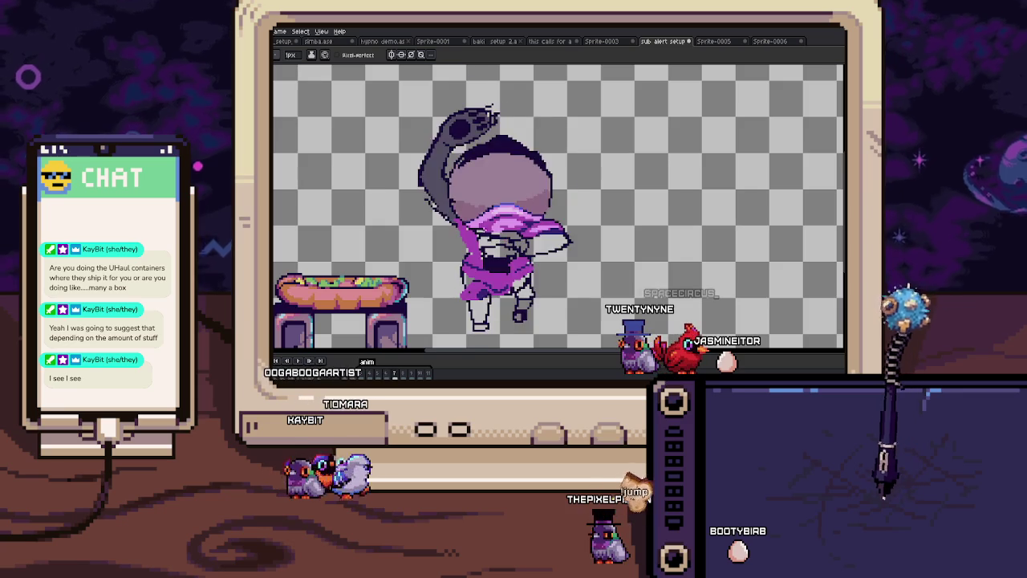
scroll(464, 231, up, 3)
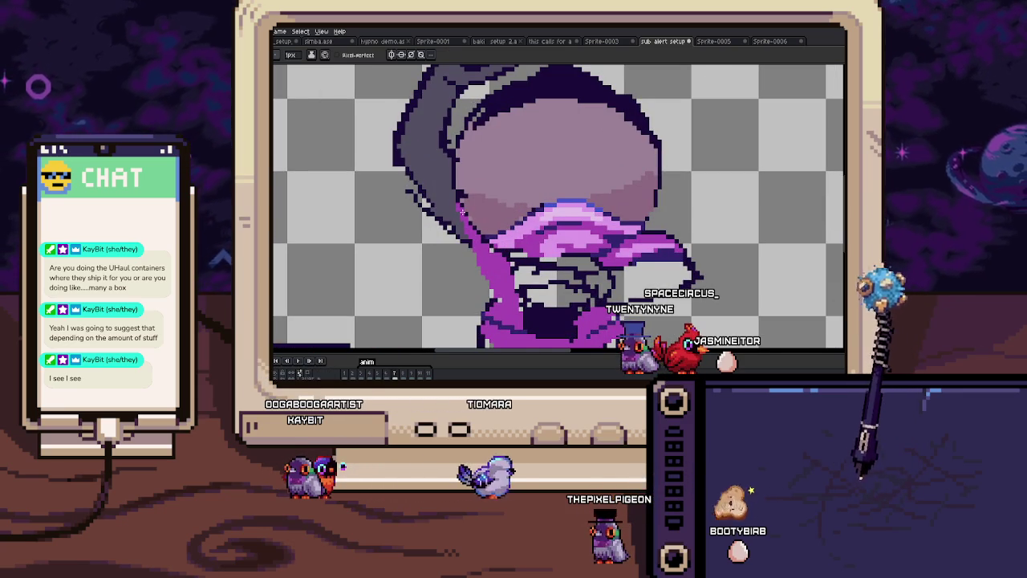
scroll(462, 207, down, 3)
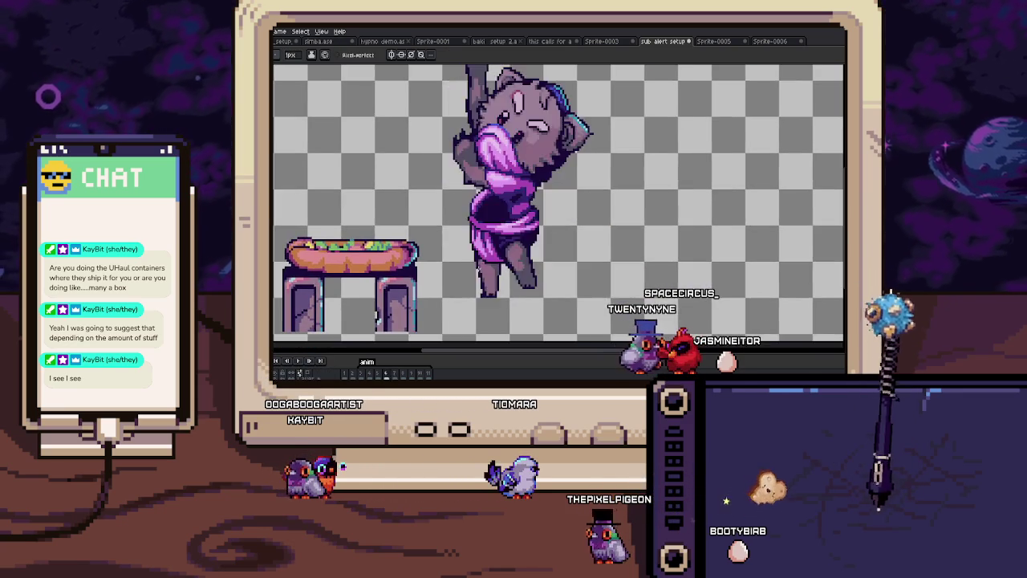
scroll(479, 272, up, 3)
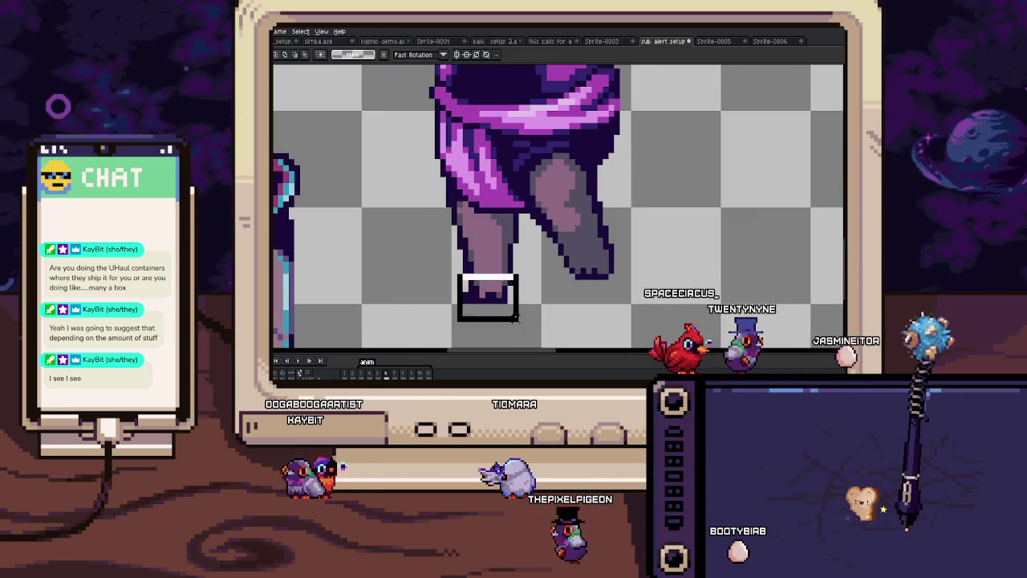
scroll(498, 298, up, 2)
Step: Fill the left leg with dark grey on frame 7, comparing against the neighbouring frames
key(period)
key(b)
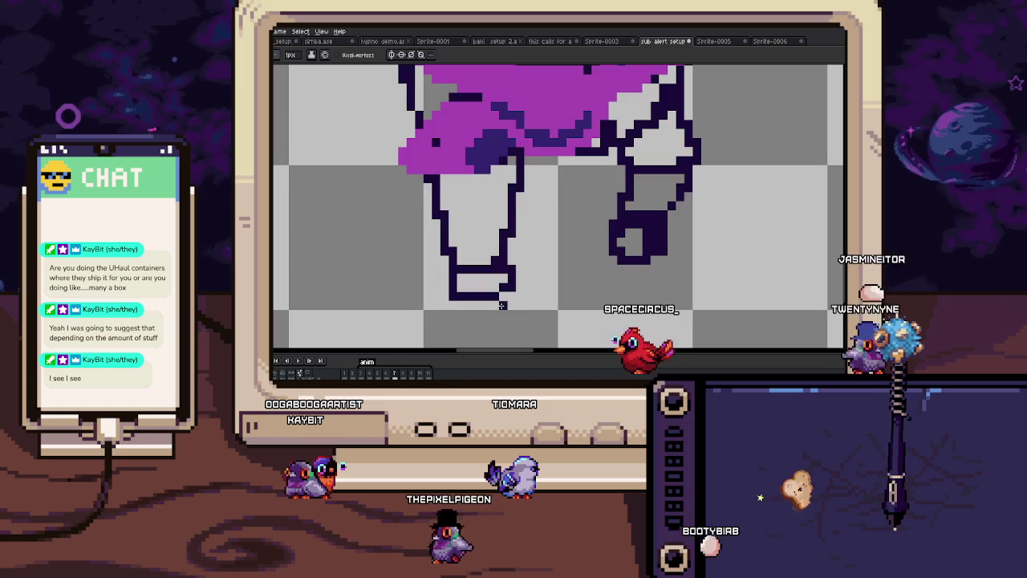
key(period)
key(comma)
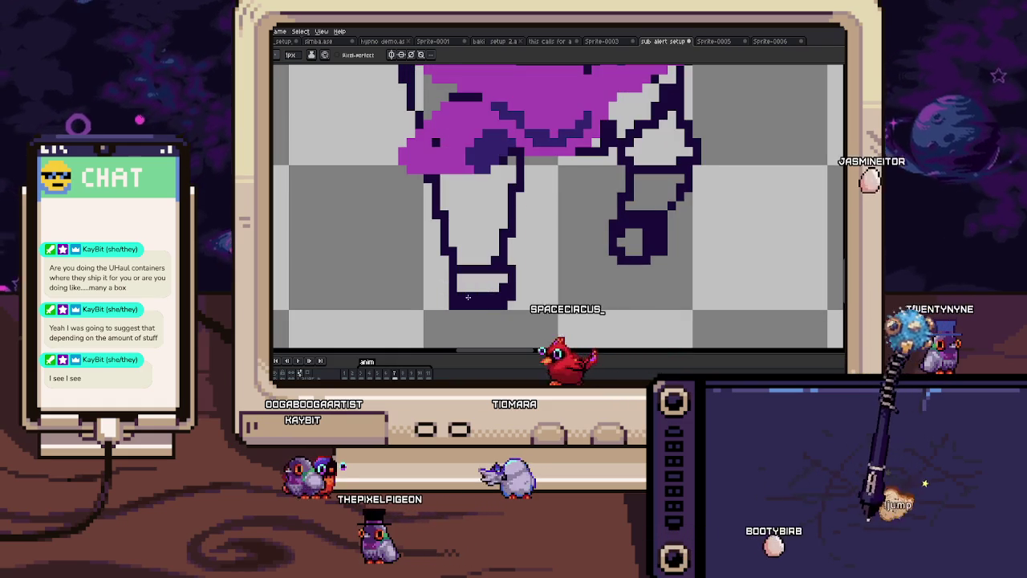
key(comma)
key(period)
click(481, 232)
key(comma)
key(period)
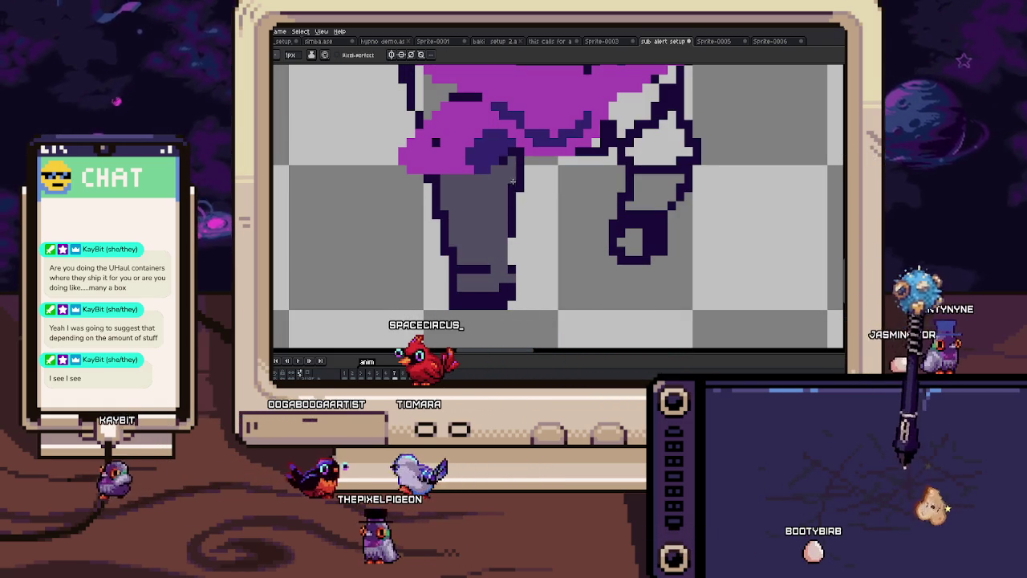
Step: Paint pink shading down the left leg on frame 7, checking frame 6 for reference
key(b)
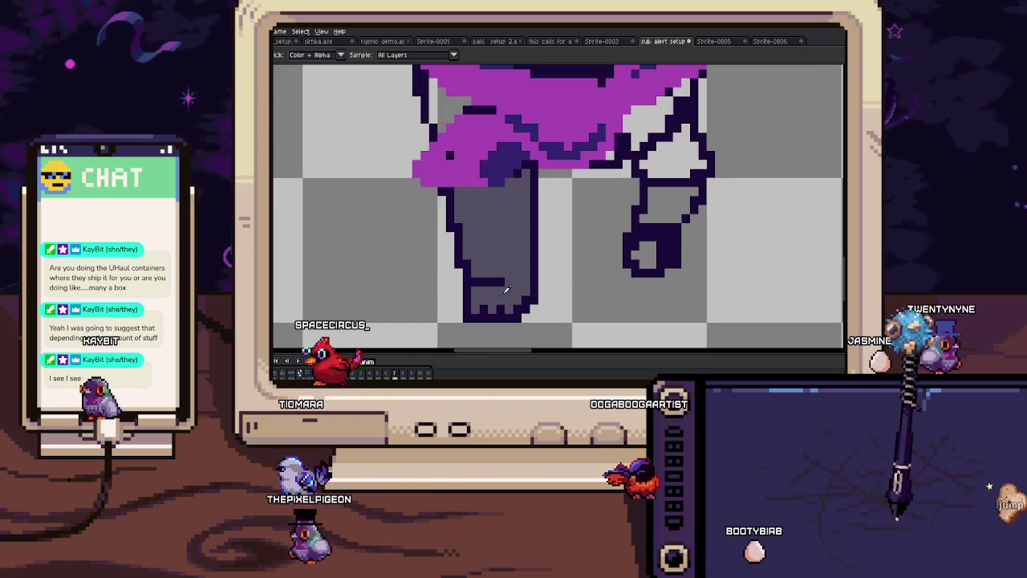
key(comma)
key(period)
key(comma)
key(period)
drag(477, 231, 513, 237)
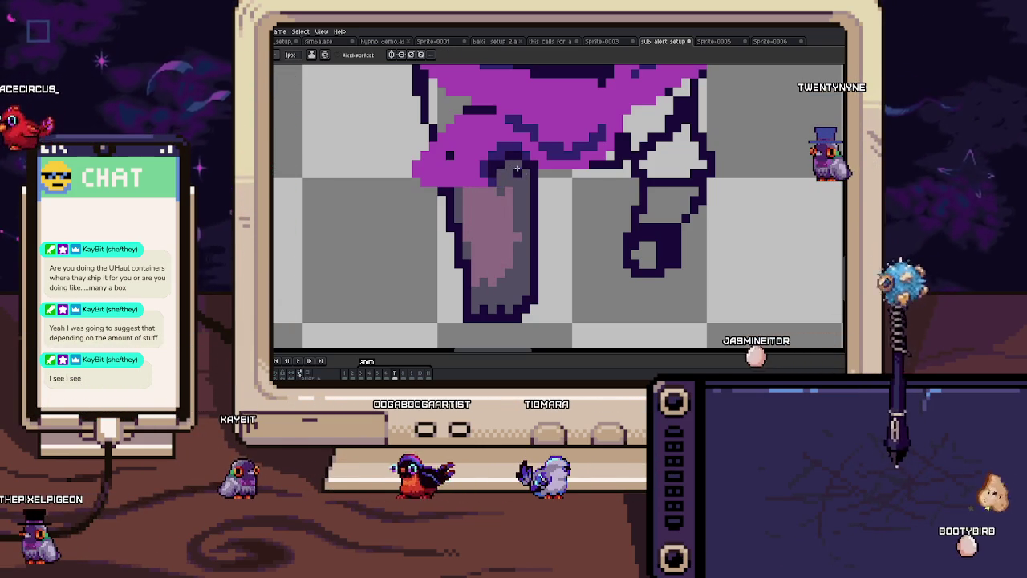
Step: Sample a colour from the sprite and extend the purple scarf edge by a pixel
key(alt)
alt+click(485, 169)
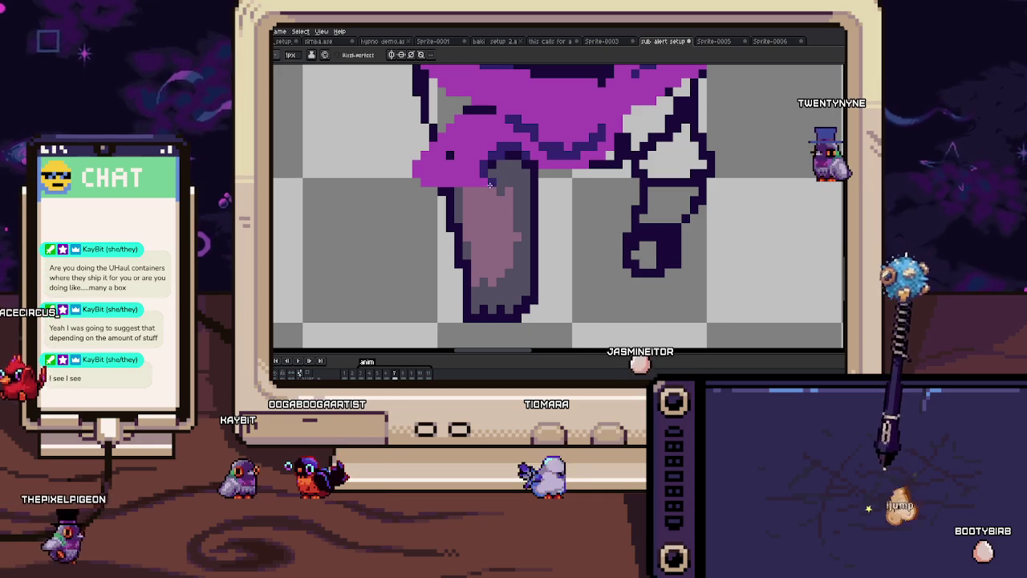
drag(406, 173, 417, 173)
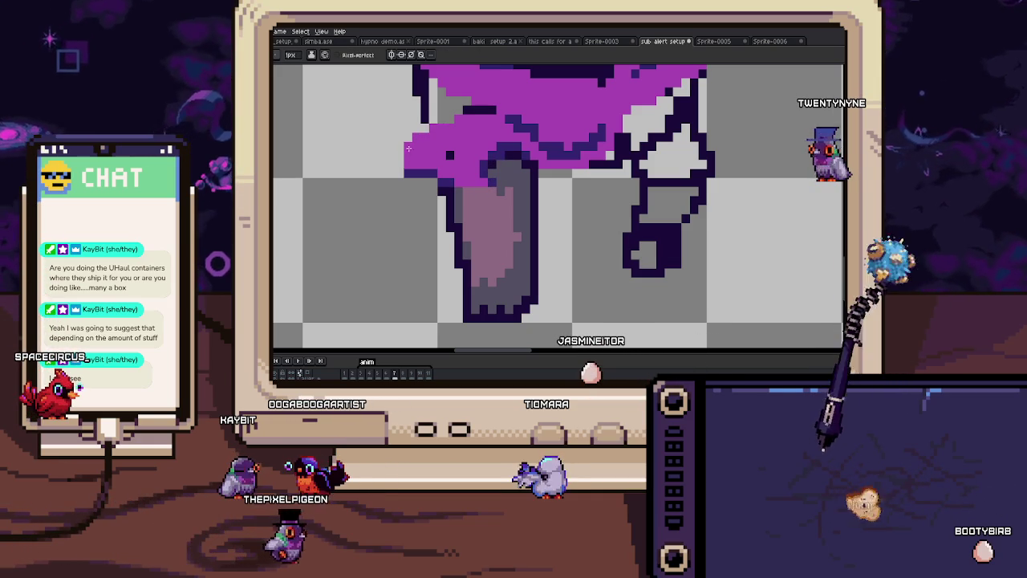
scroll(463, 157, down, 5)
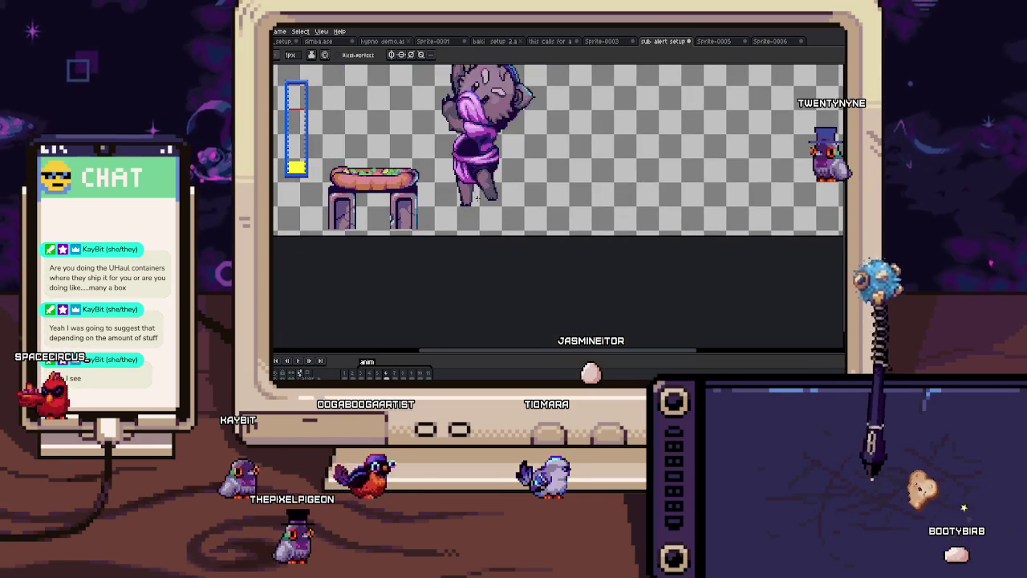
Step: Paint a light-pink highlight band on the purple scarf
scroll(488, 163, up, 2)
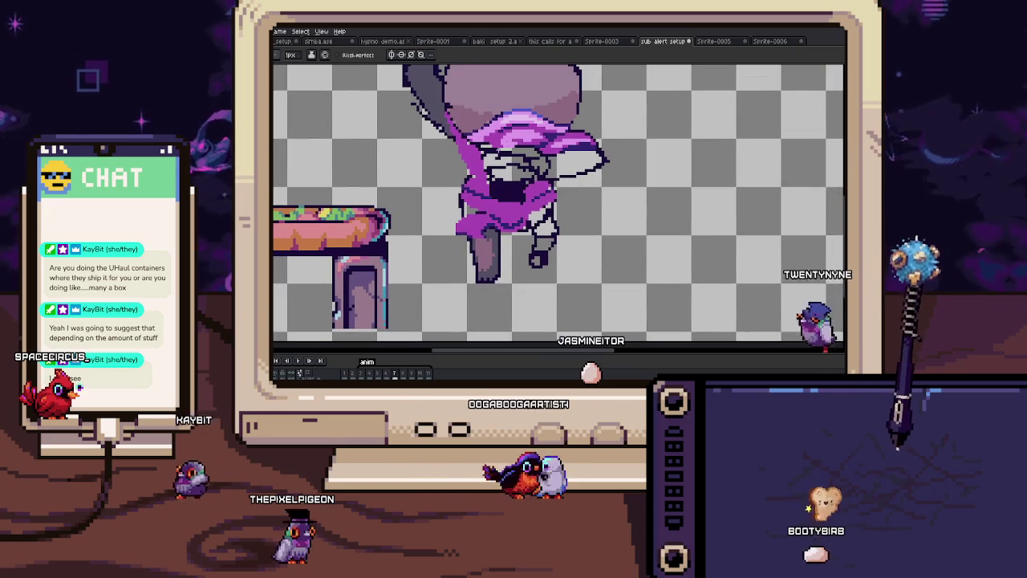
scroll(487, 172, up, 2)
scroll(484, 197, up, 1)
drag(484, 201, 474, 237)
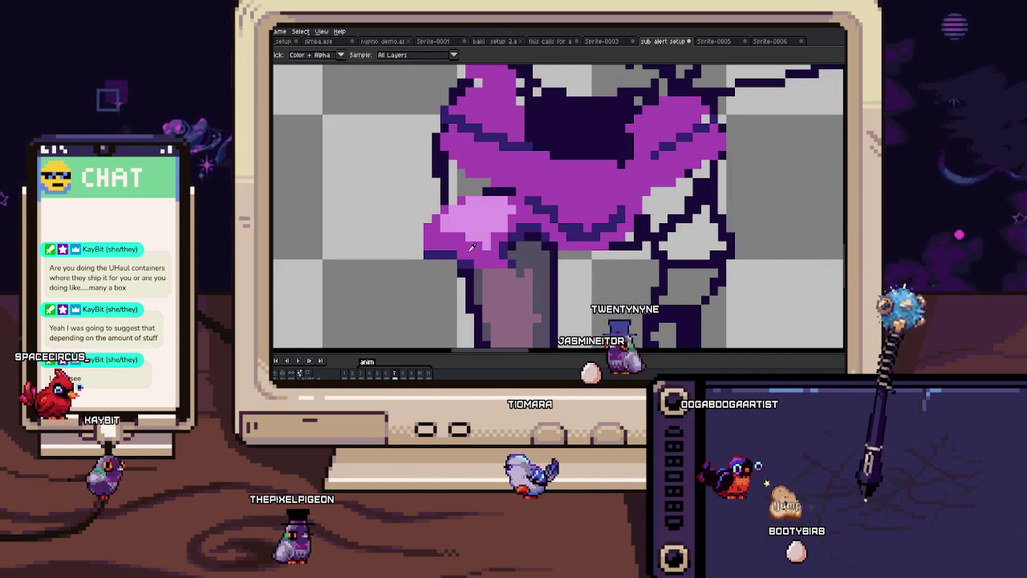
key(b)
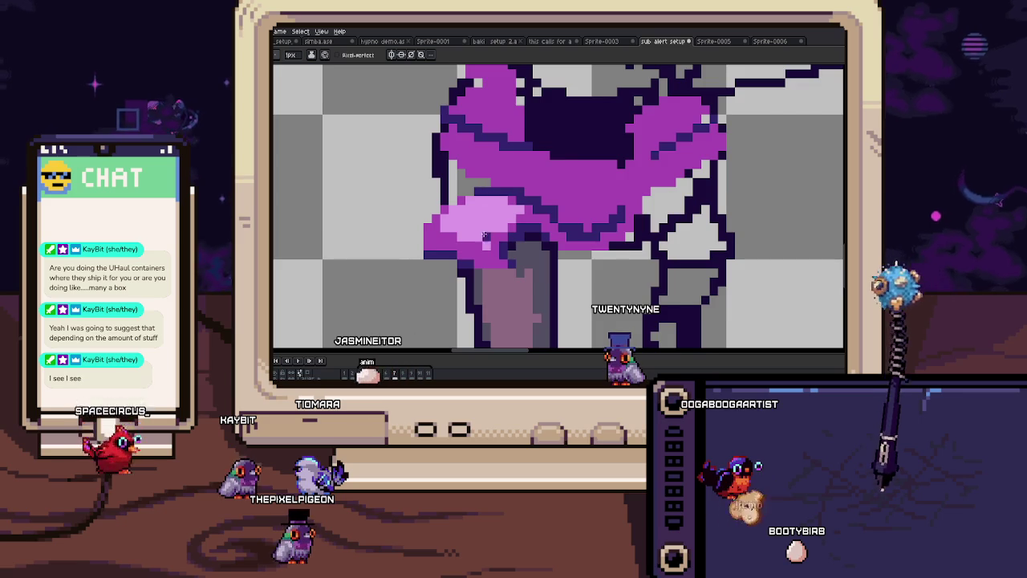
Step: Pan over the dark face and purple band, sampling a colour from the sprite
scroll(473, 210, up, 1)
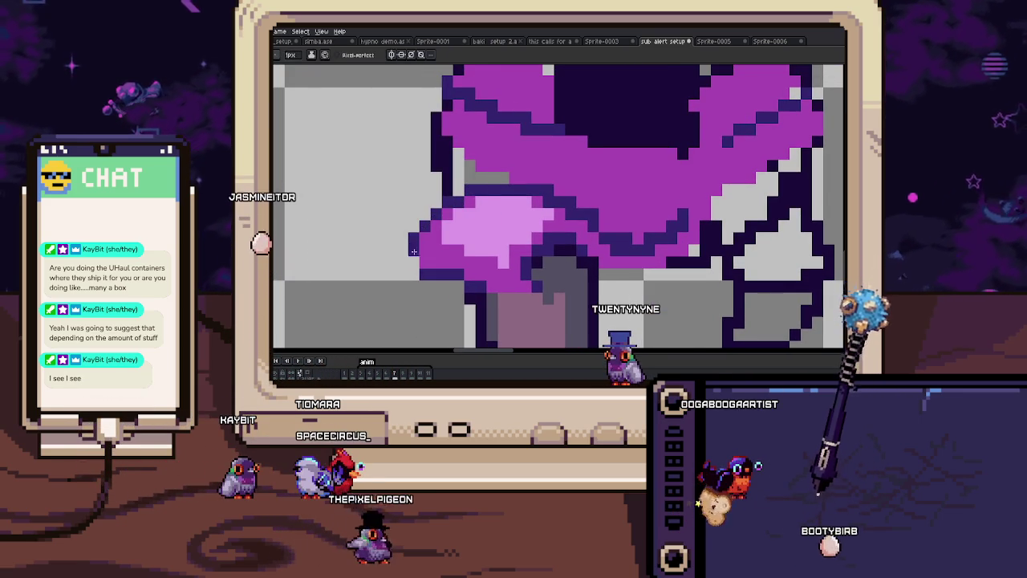
scroll(414, 239, down, 2)
scroll(414, 239, down, 1)
scroll(450, 253, up, 2)
scroll(450, 253, up, 1)
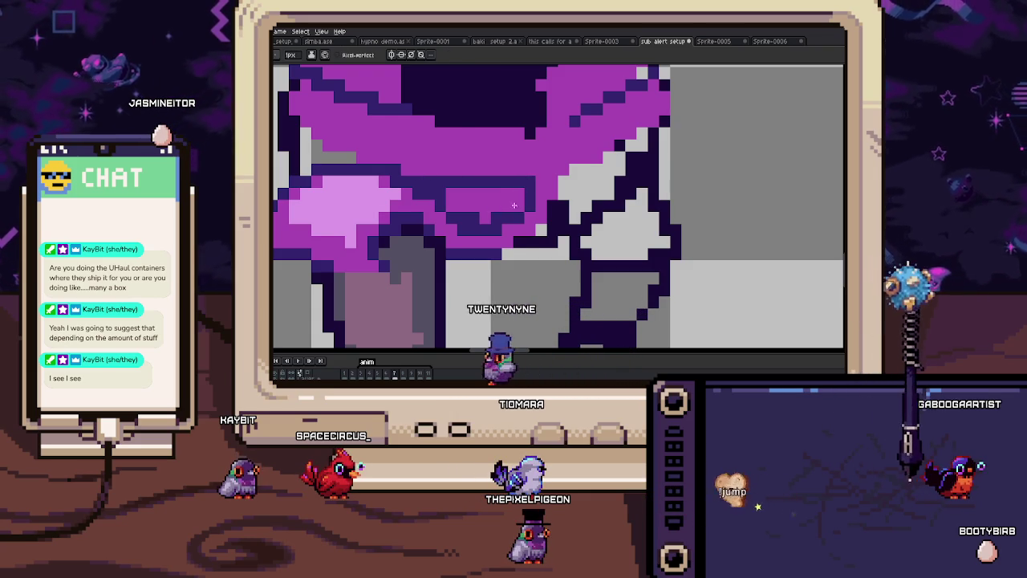
key(b)
drag(608, 150, 525, 216)
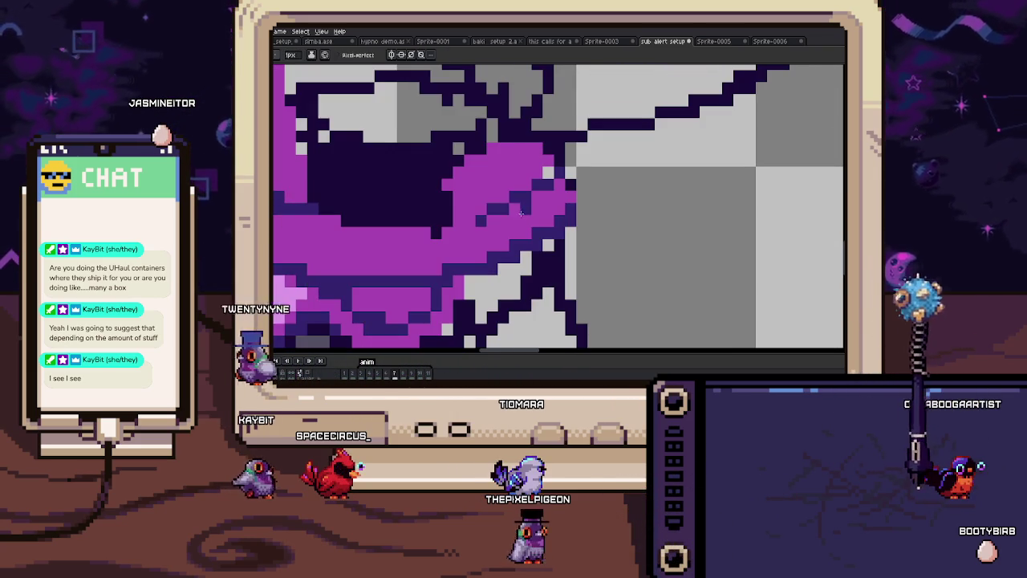
key(alt)
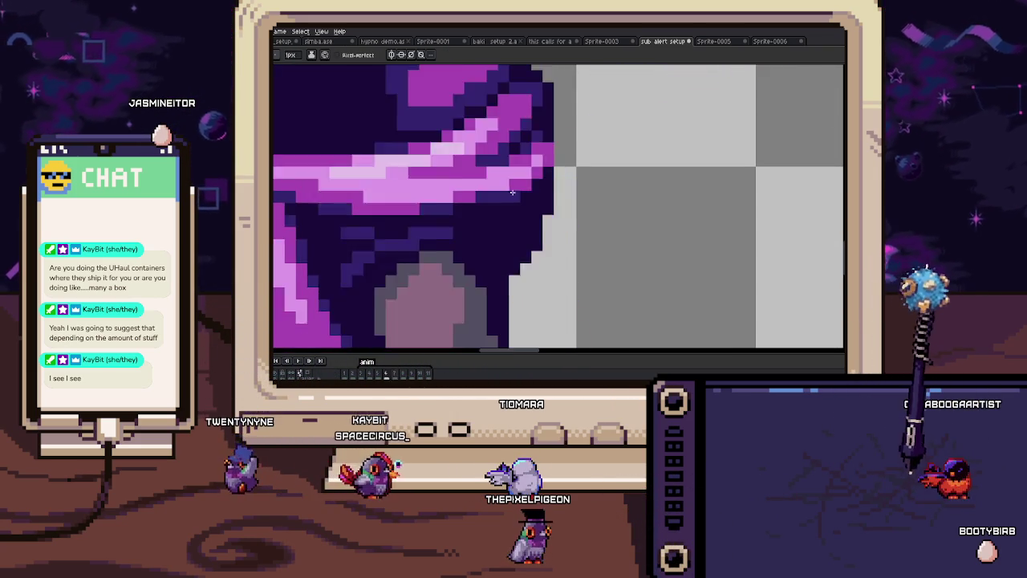
drag(474, 207, 510, 233)
key(alt)
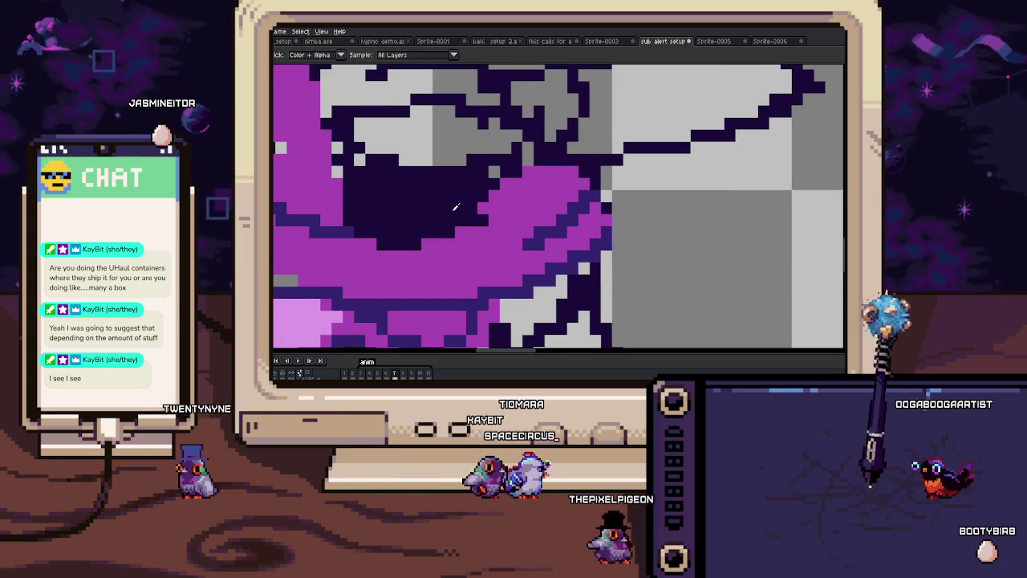
drag(463, 204, 517, 236)
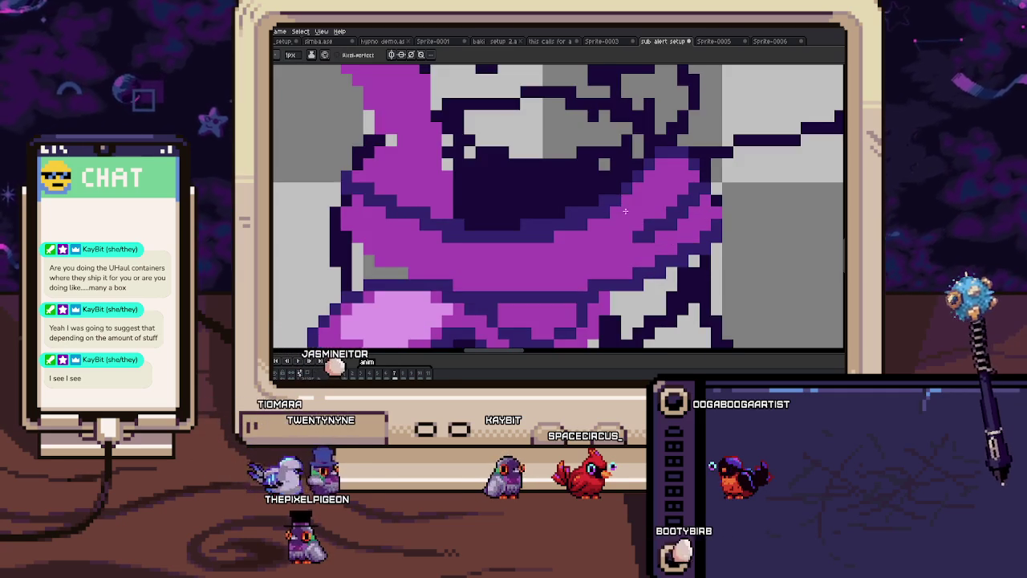
Step: Add a light-pink highlight stroke along the purple band, then advance to the next frame
key(comma)
key(period)
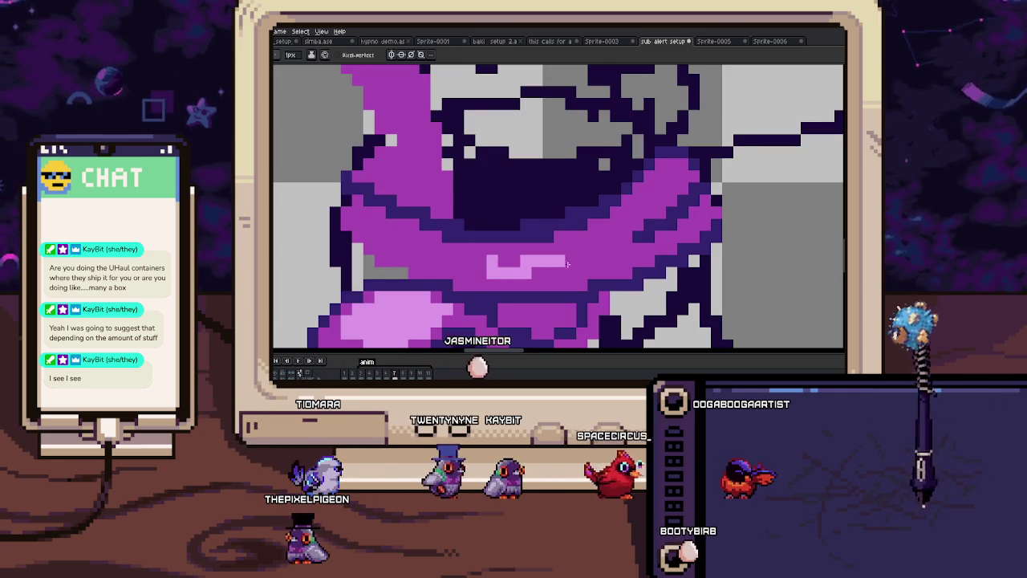
drag(467, 262, 624, 215)
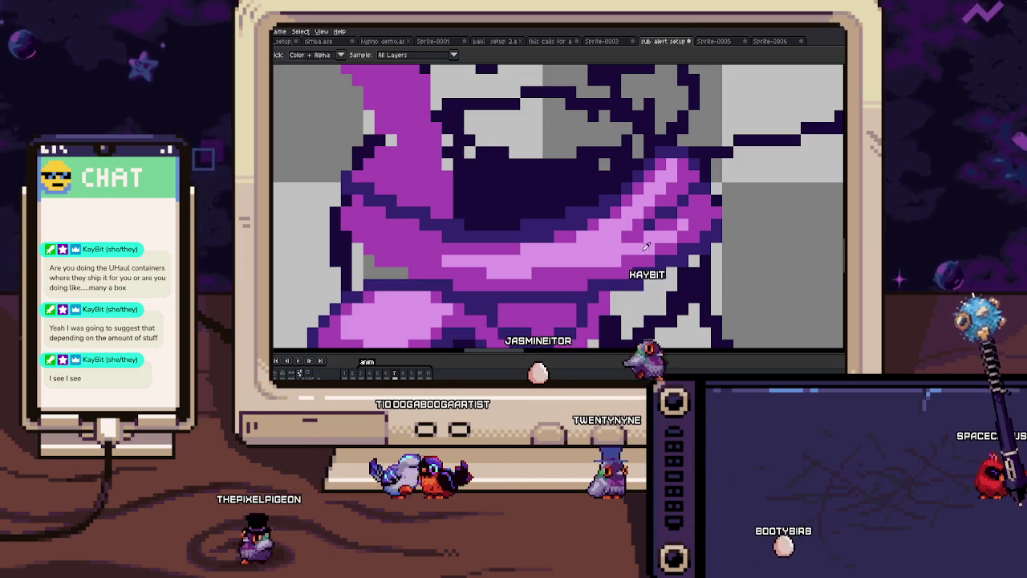
key(Right)
key(Right)
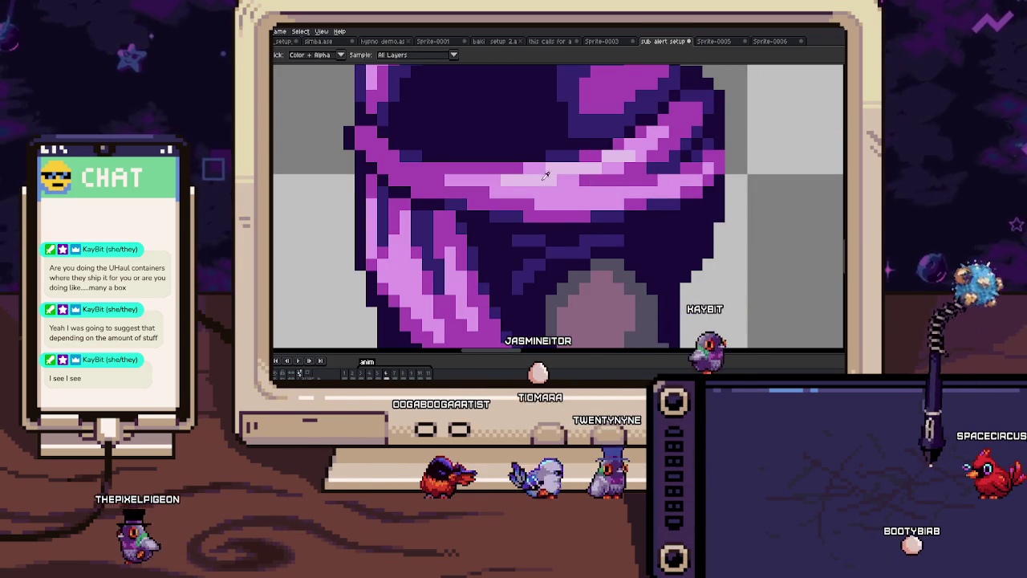
key(Right)
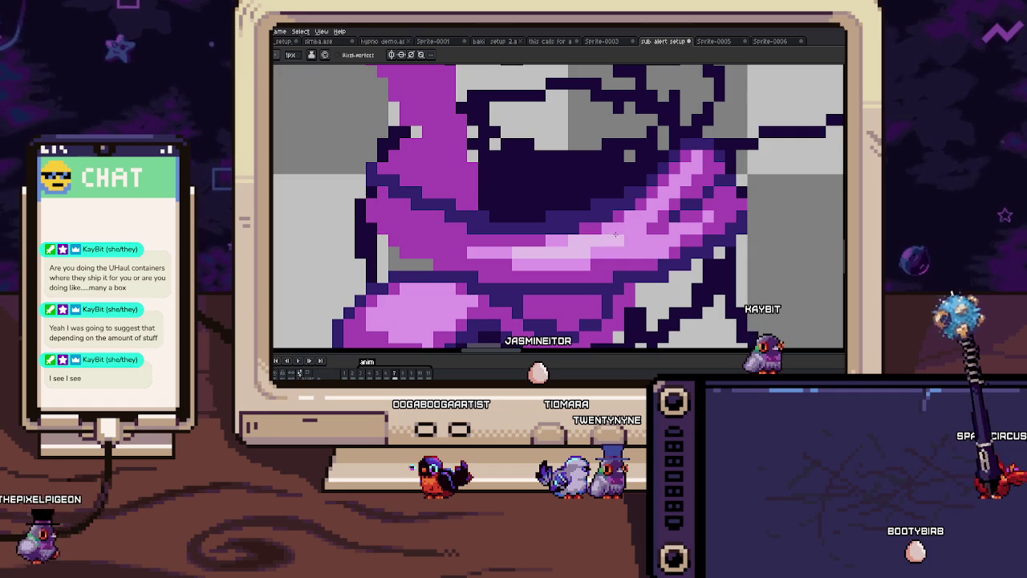
scroll(651, 203, down, 3)
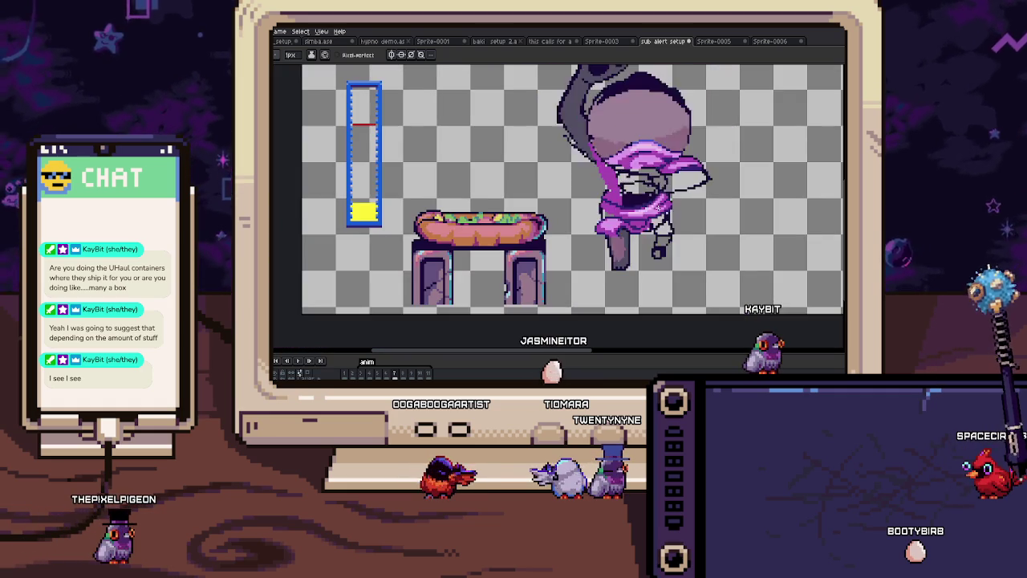
Step: Draw dark outline pixels along the left edge of the purple scarf
scroll(611, 237, up, 3)
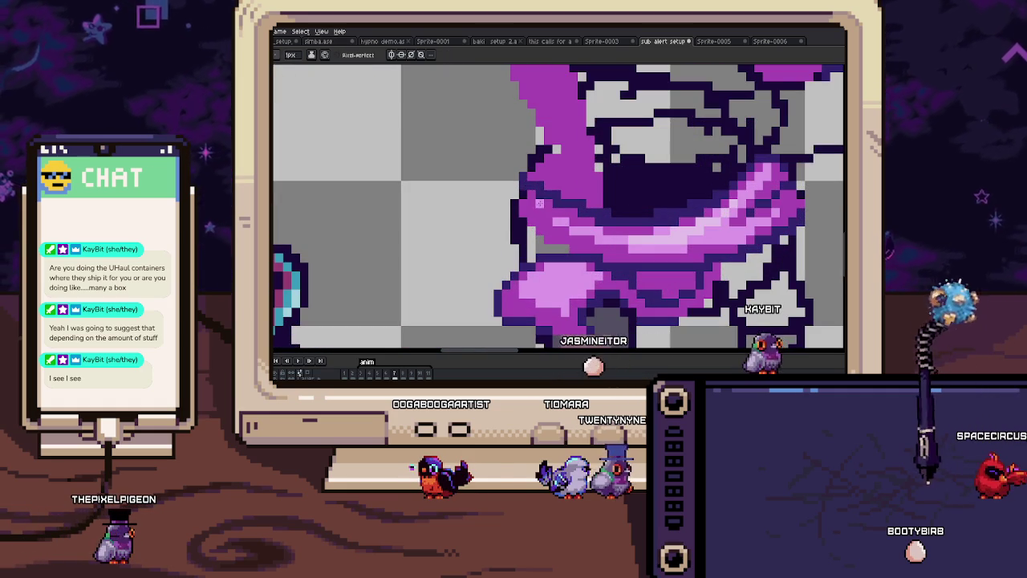
drag(508, 197, 508, 226)
scroll(517, 232, up, 1)
key(i)
key(b)
key(b)
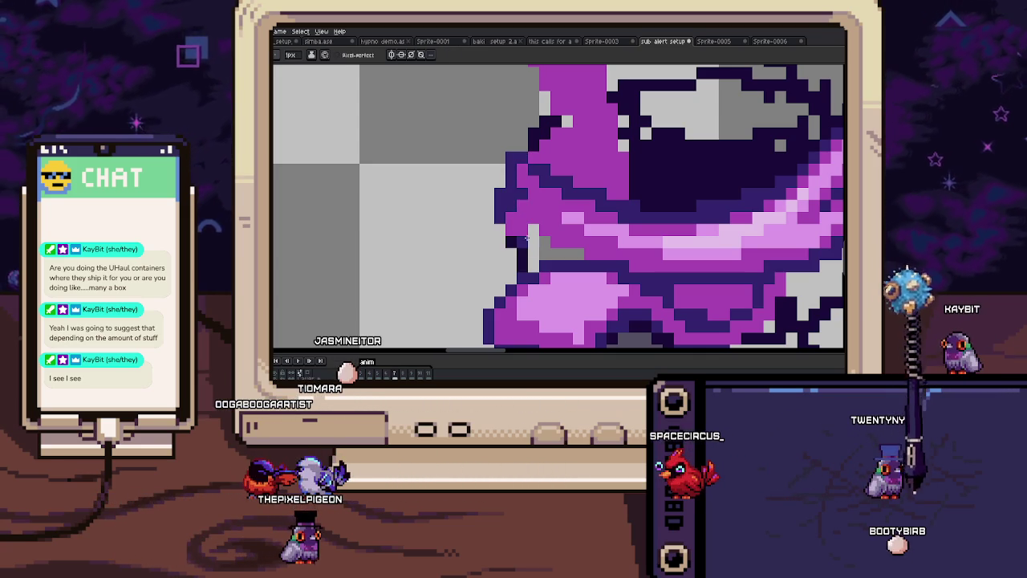
Step: Sample a colour from the scarf and switch to the Eraser while adjusting the view
drag(500, 207, 493, 195)
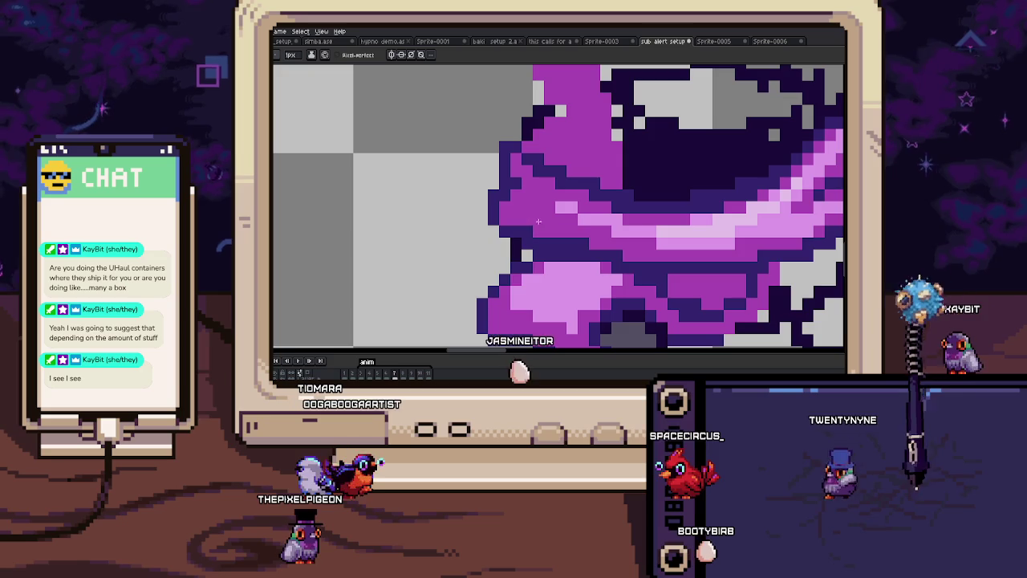
scroll(570, 238, down, 4)
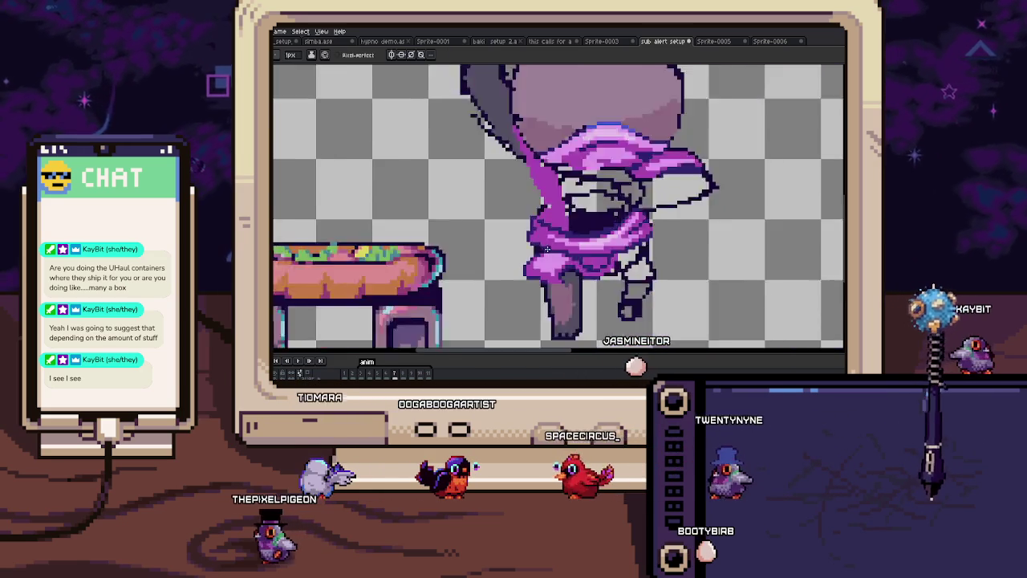
scroll(570, 238, down, 1)
scroll(541, 193, up, 3)
scroll(542, 192, up, 2)
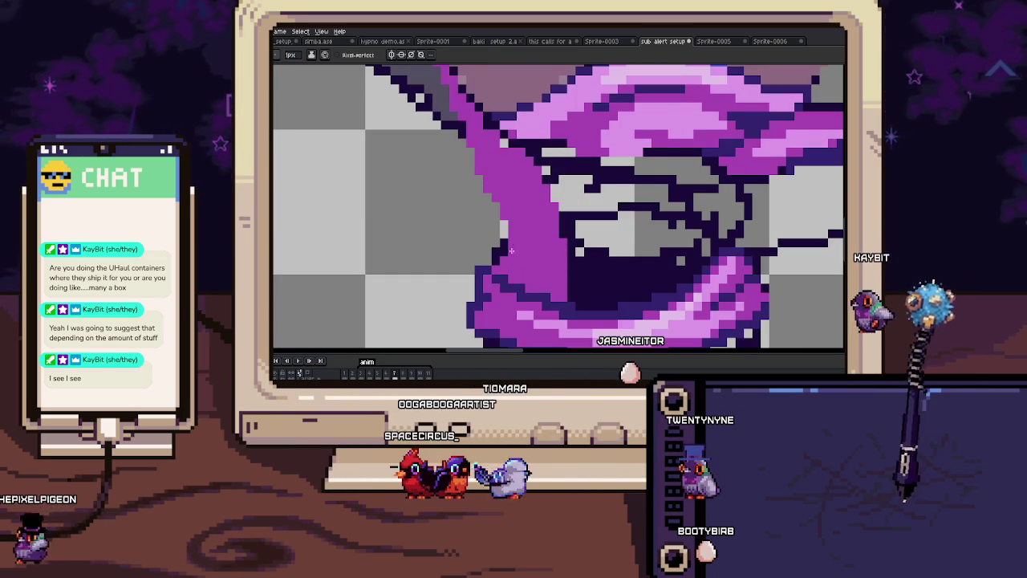
key(i)
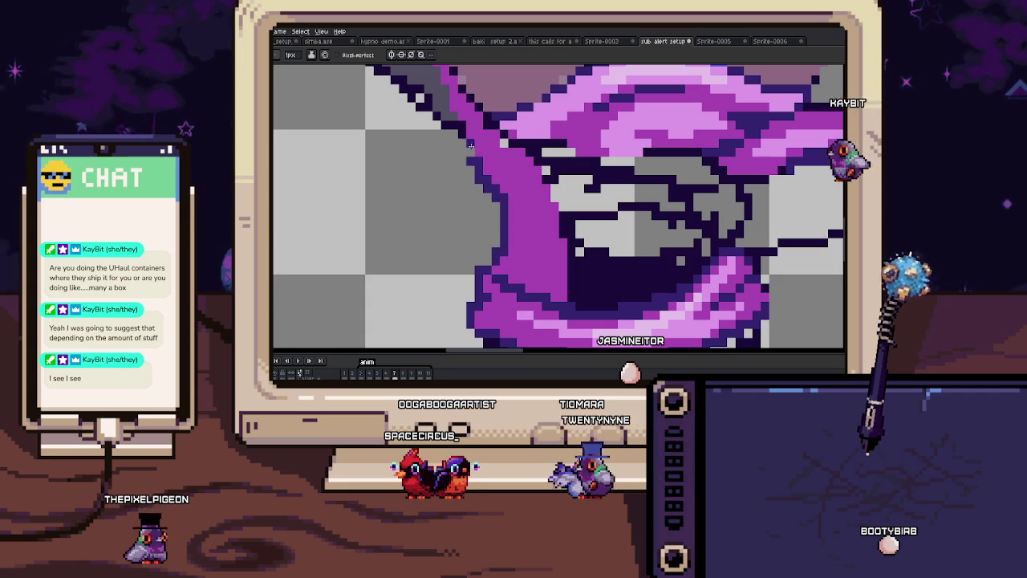
key(e)
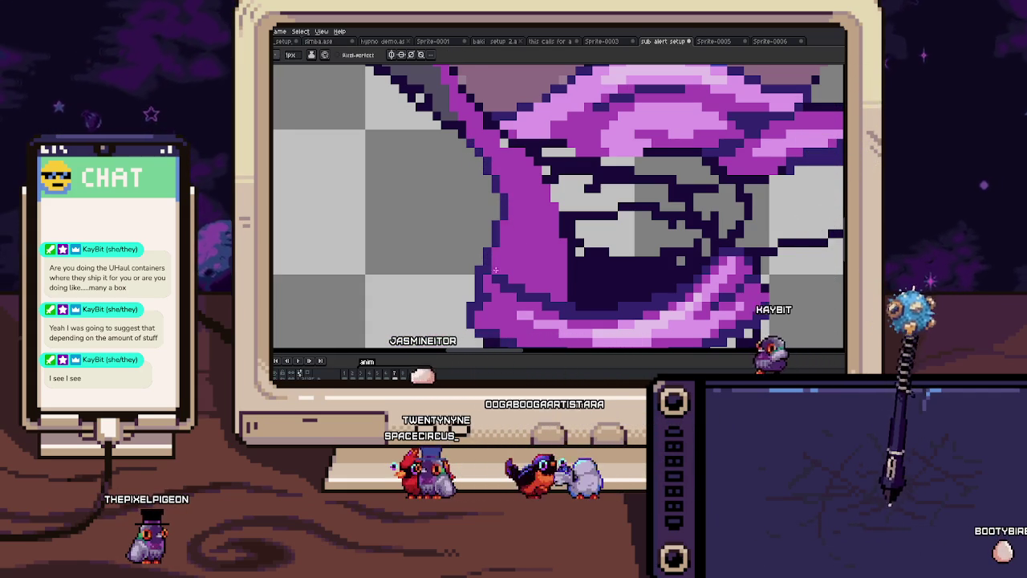
Step: Step between neighbouring animation frames to compare the scarf outline
key(Right)
key(Right)
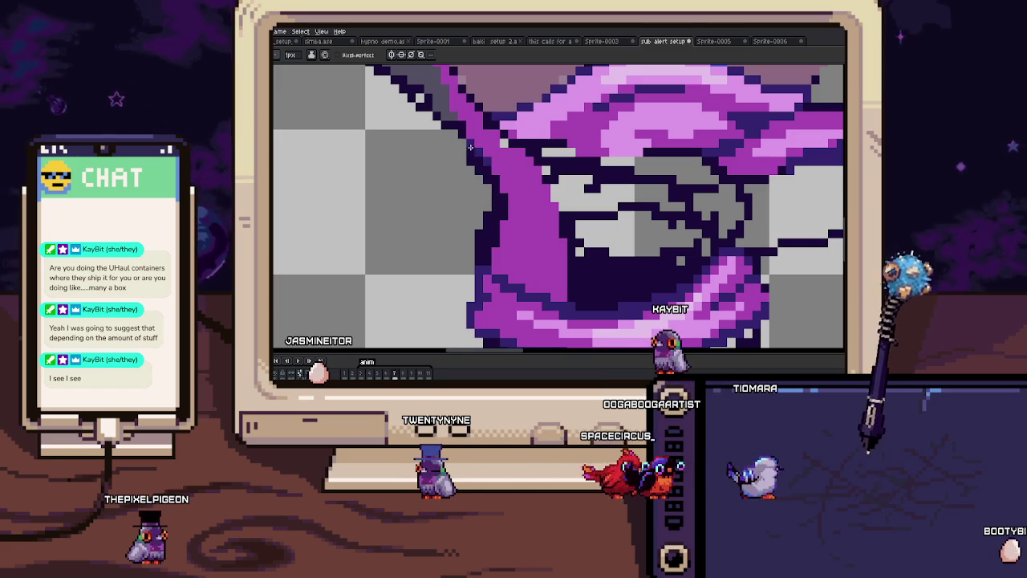
scroll(471, 148, down, 1)
scroll(471, 147, down, 2)
scroll(510, 222, up, 2)
scroll(510, 222, up, 1)
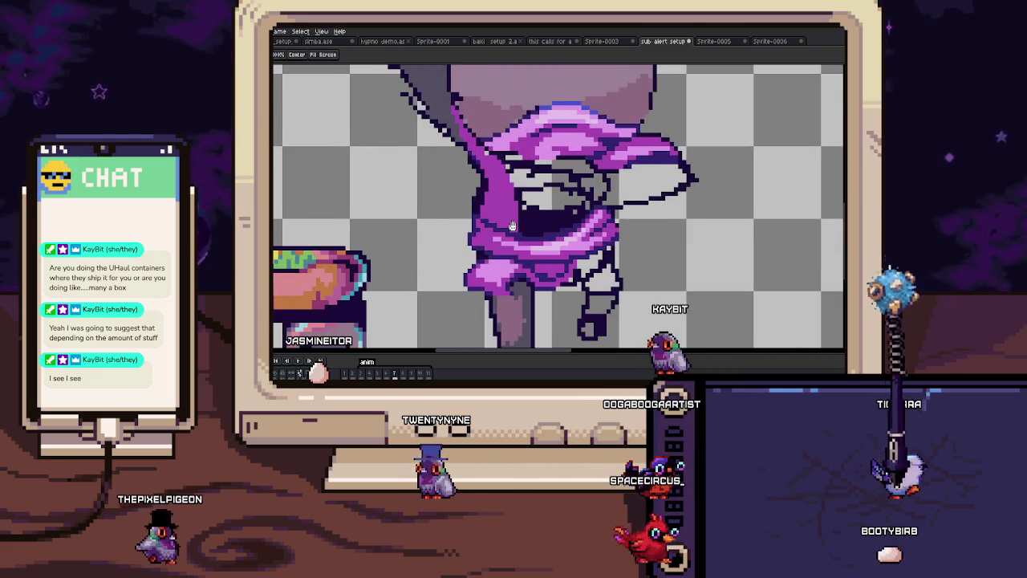
key(Left)
key(Right)
scroll(531, 228, up, 2)
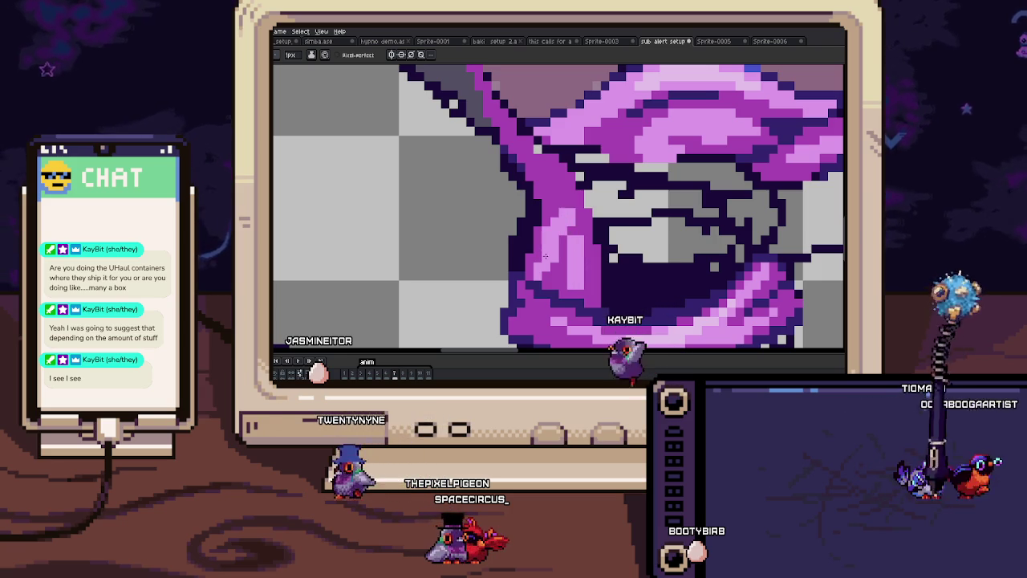
key(b)
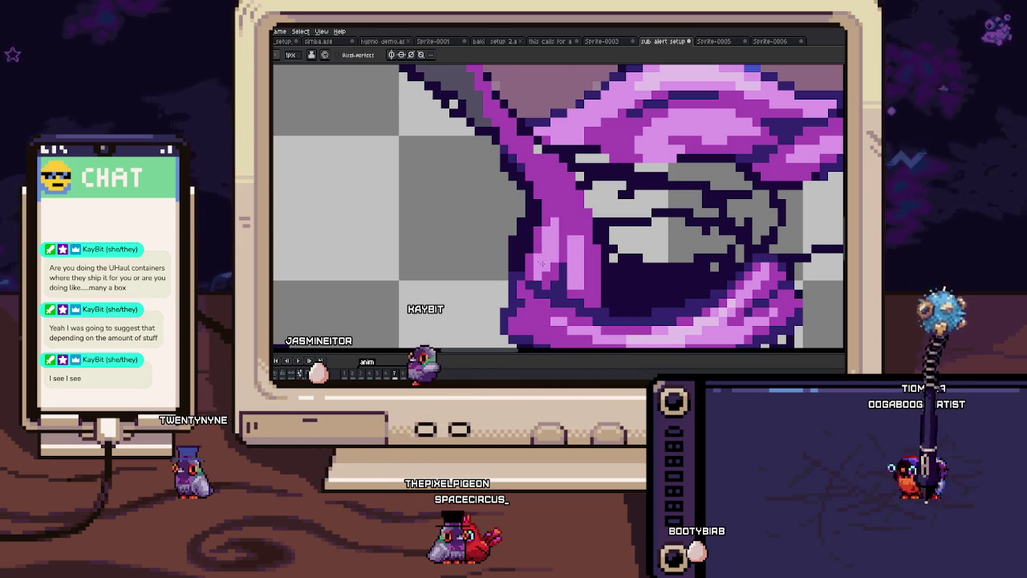
key(i)
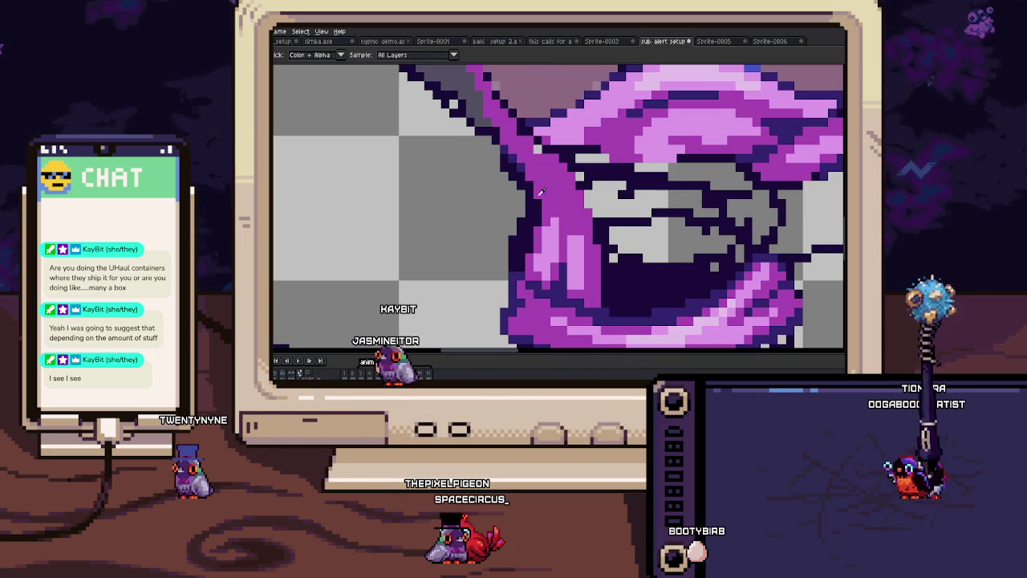
Step: Pan up to the area above the scarf and the round object
drag(544, 193, 547, 218)
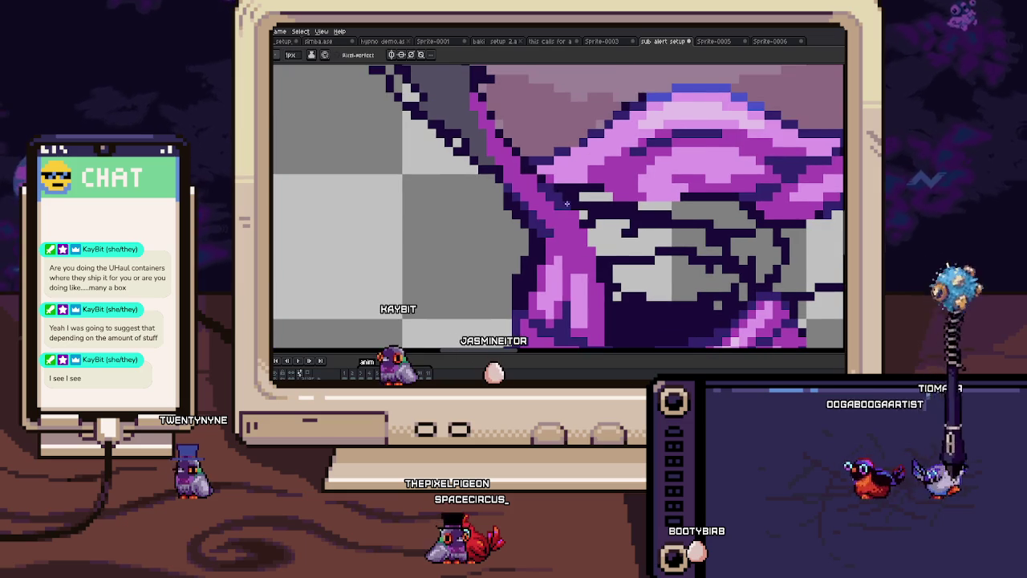
scroll(567, 208, down, 1)
scroll(562, 207, down, 2)
scroll(528, 202, up, 2)
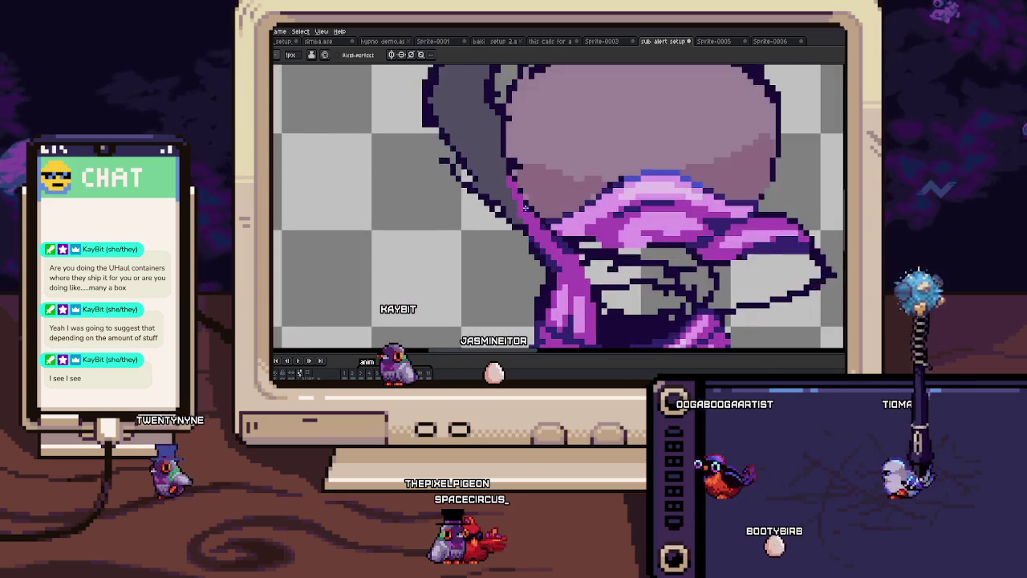
scroll(527, 202, up, 1)
drag(514, 206, 520, 239)
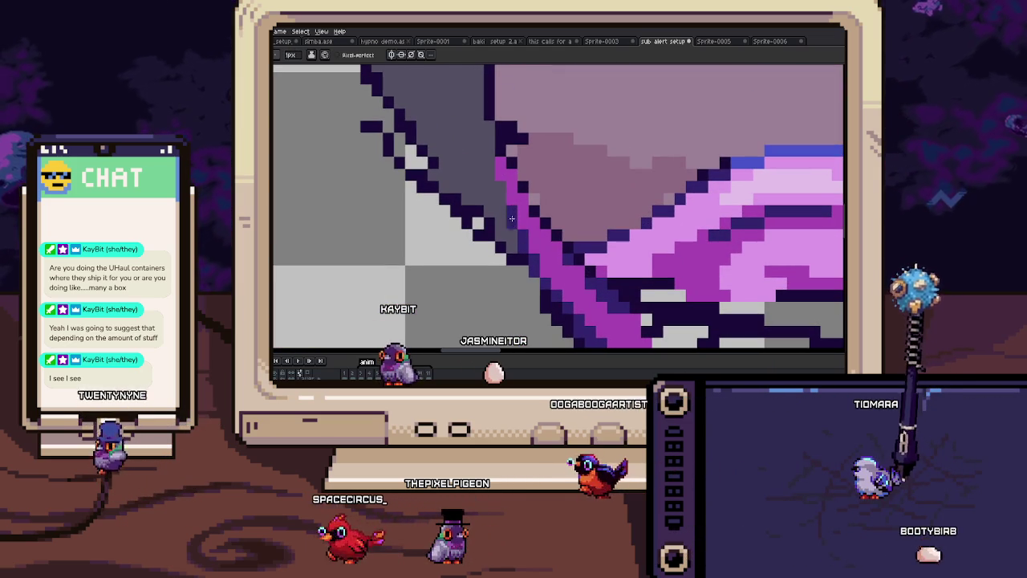
scroll(497, 162, down, 1)
scroll(498, 161, down, 1)
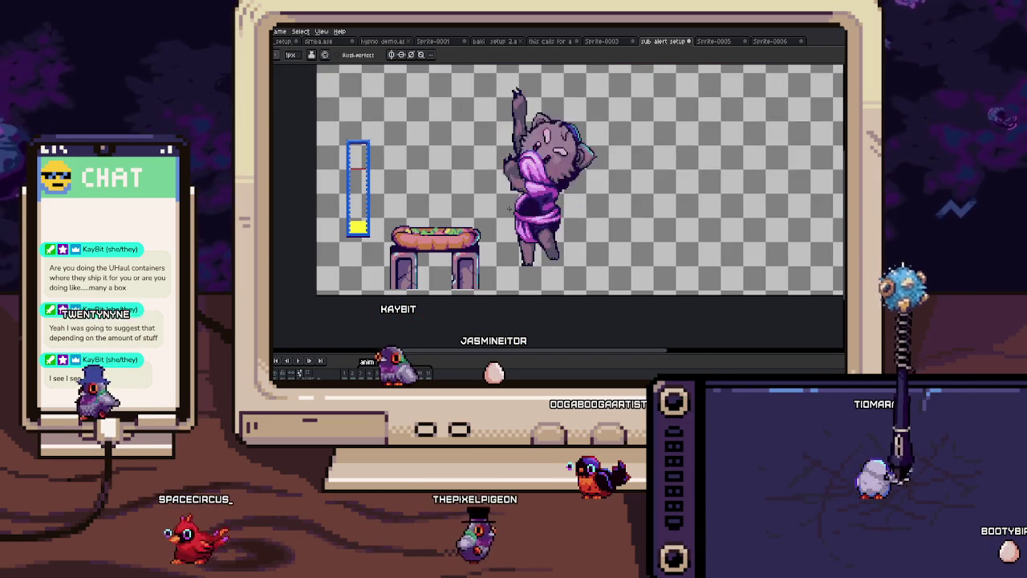
scroll(497, 152, up, 1)
scroll(497, 141, up, 1)
Step: Inspect the giant round object's left edge, sampling a colour from it
drag(497, 140, 503, 173)
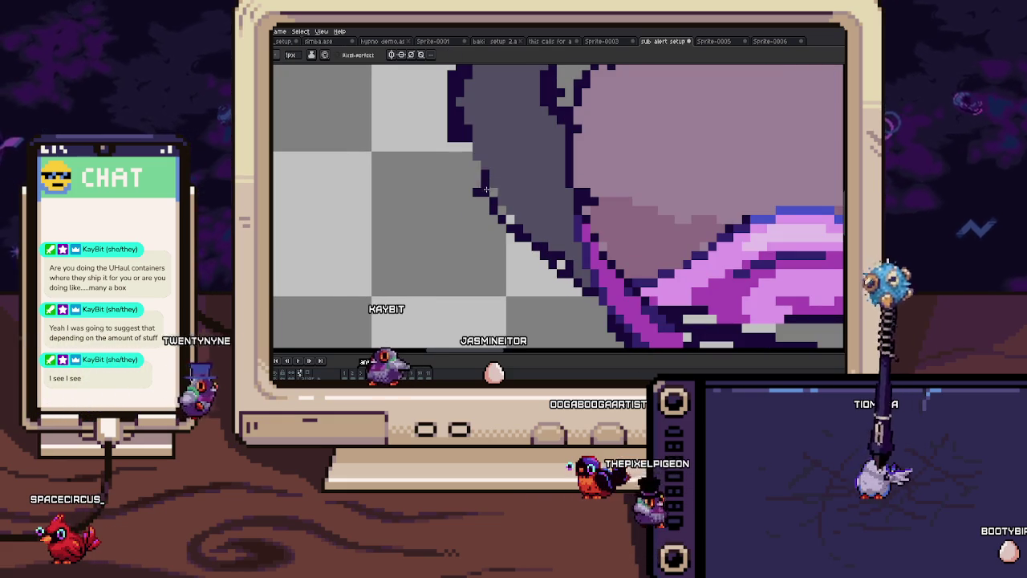
drag(479, 183, 483, 237)
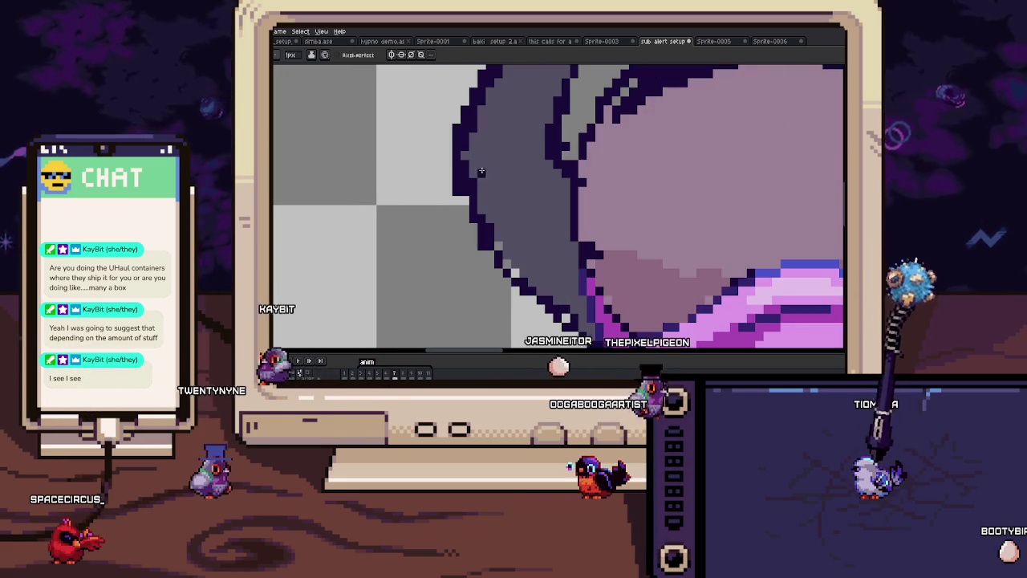
scroll(464, 164, down, 1)
scroll(464, 173, down, 1)
scroll(463, 185, up, 1)
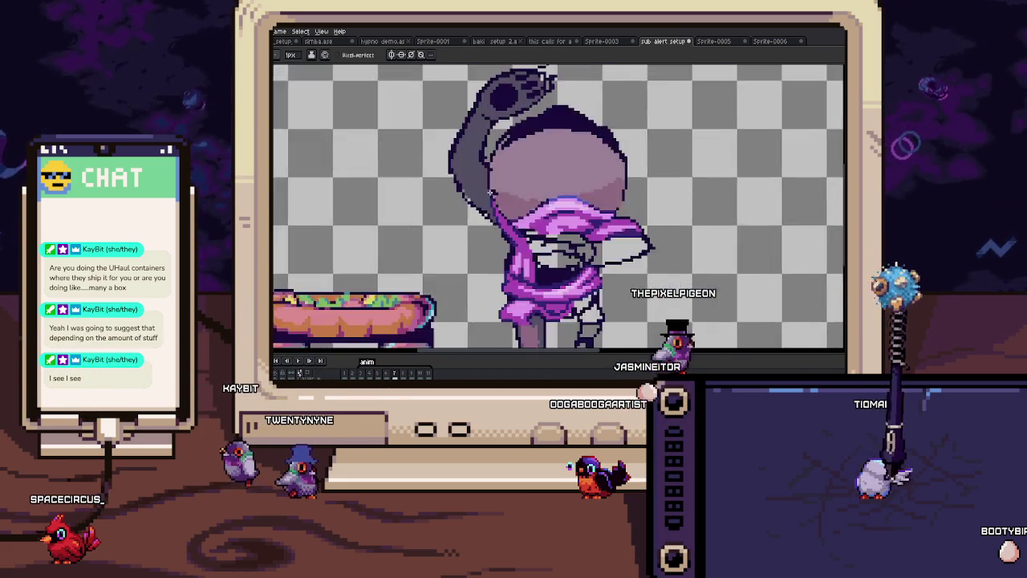
scroll(463, 194, up, 1)
key(i)
scroll(462, 194, up, 2)
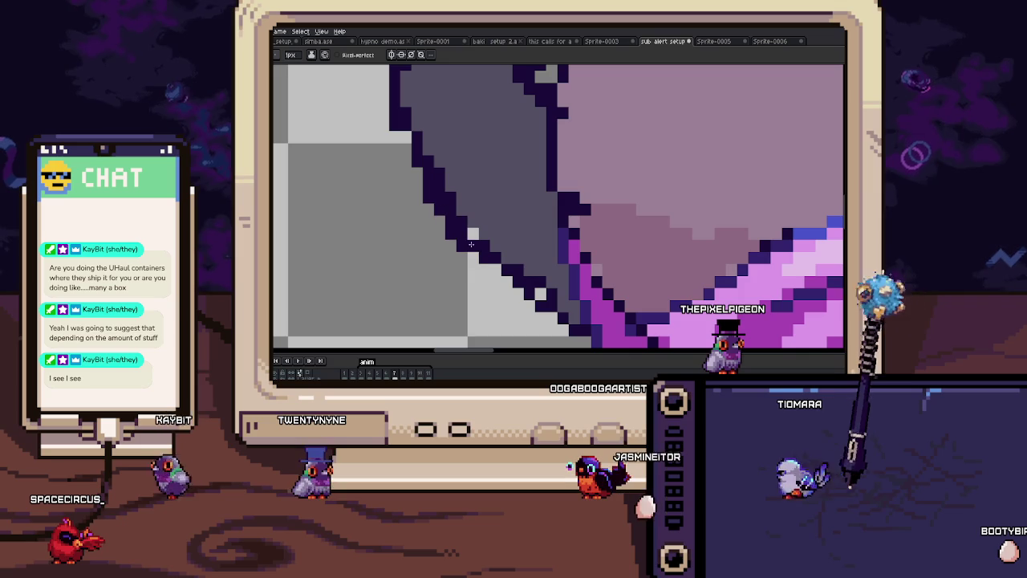
scroll(505, 259, down, 1)
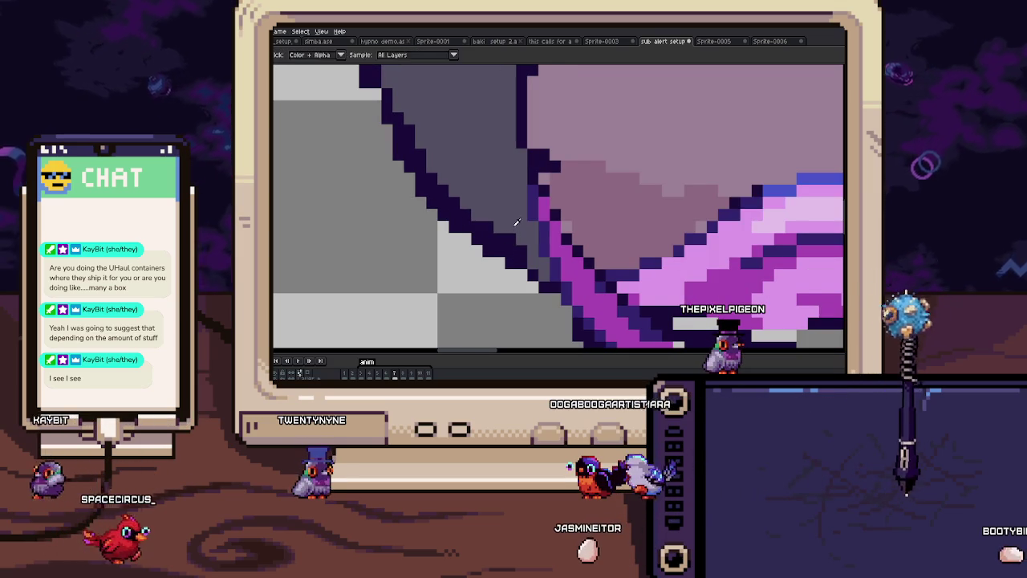
scroll(520, 231, down, 1)
scroll(525, 243, down, 2)
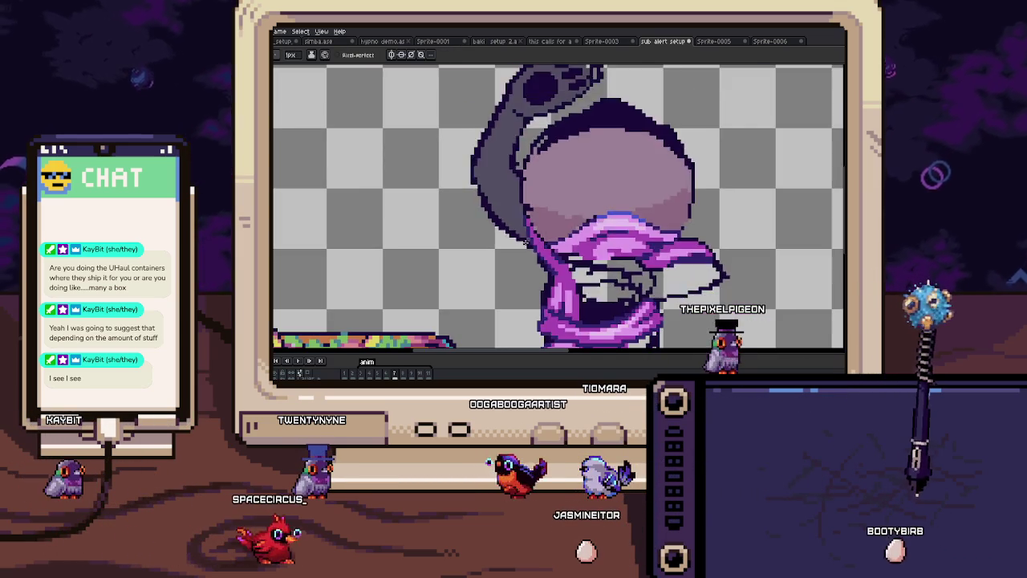
scroll(525, 241, up, 1)
scroll(529, 237, up, 2)
scroll(532, 233, up, 1)
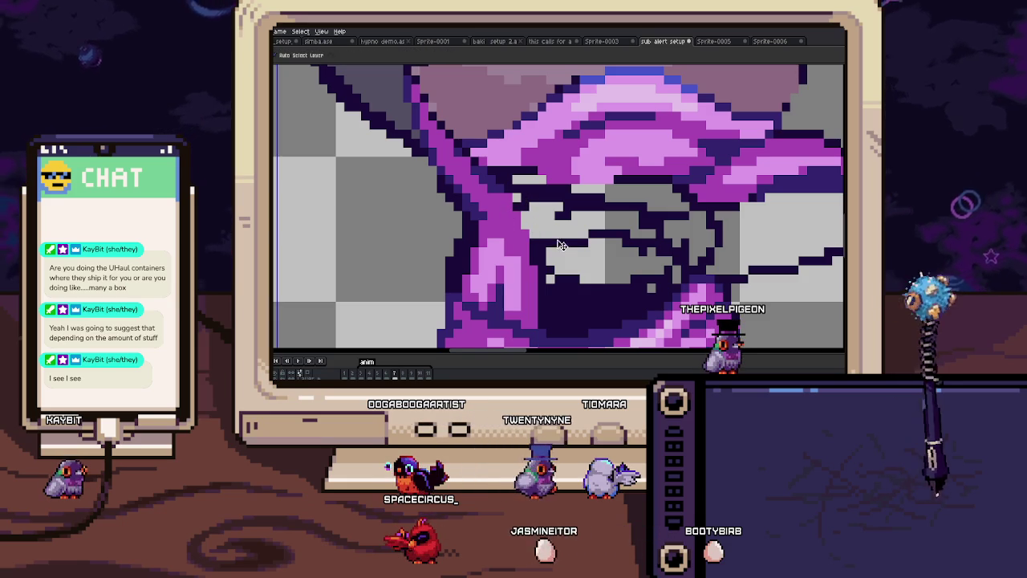
Step: Paint some grey face pixels dark purple and reduce the brush to 1px
drag(583, 267, 599, 223)
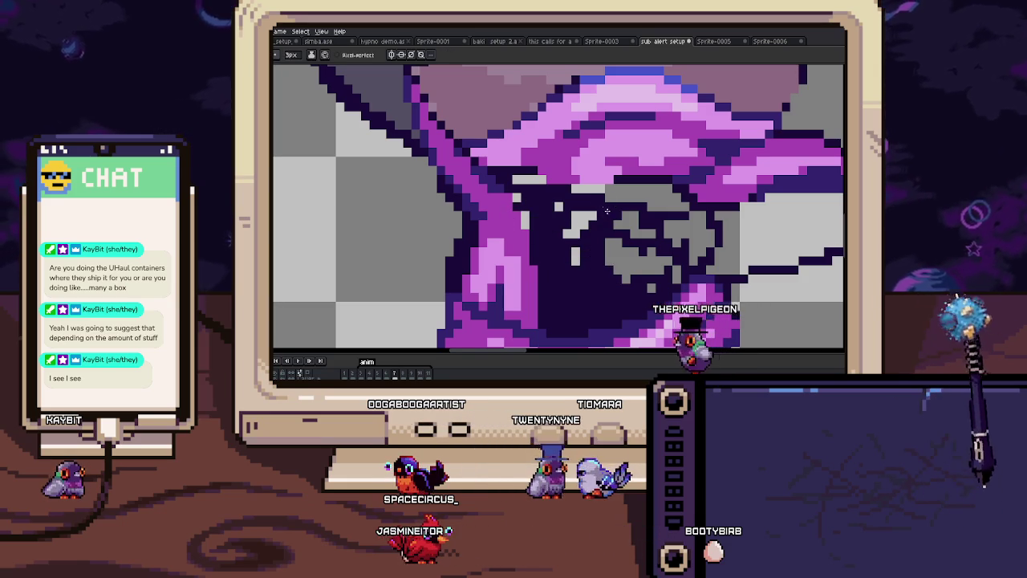
scroll(538, 225, down, 5)
scroll(541, 225, up, 4)
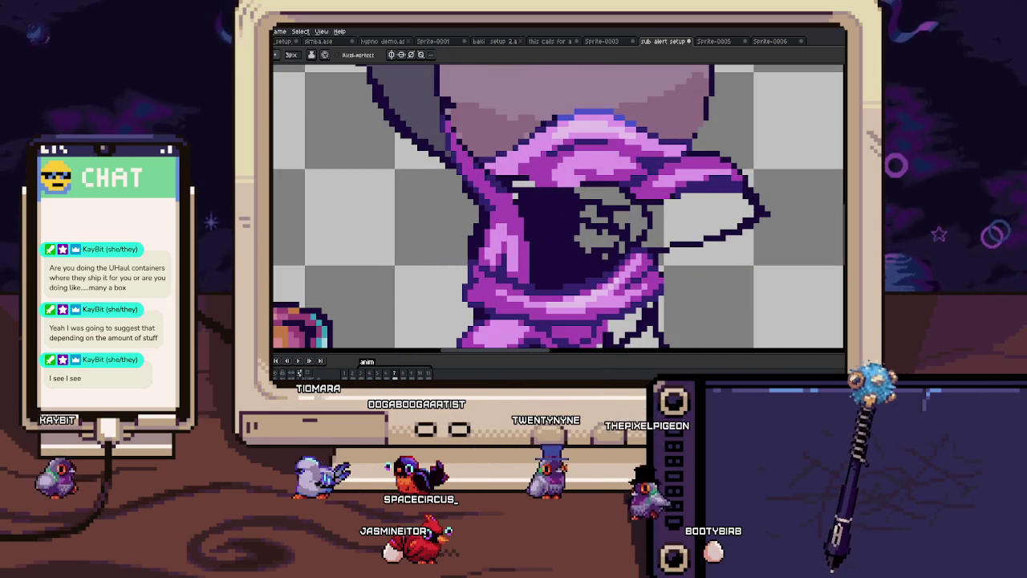
key(minus)
key(minus)
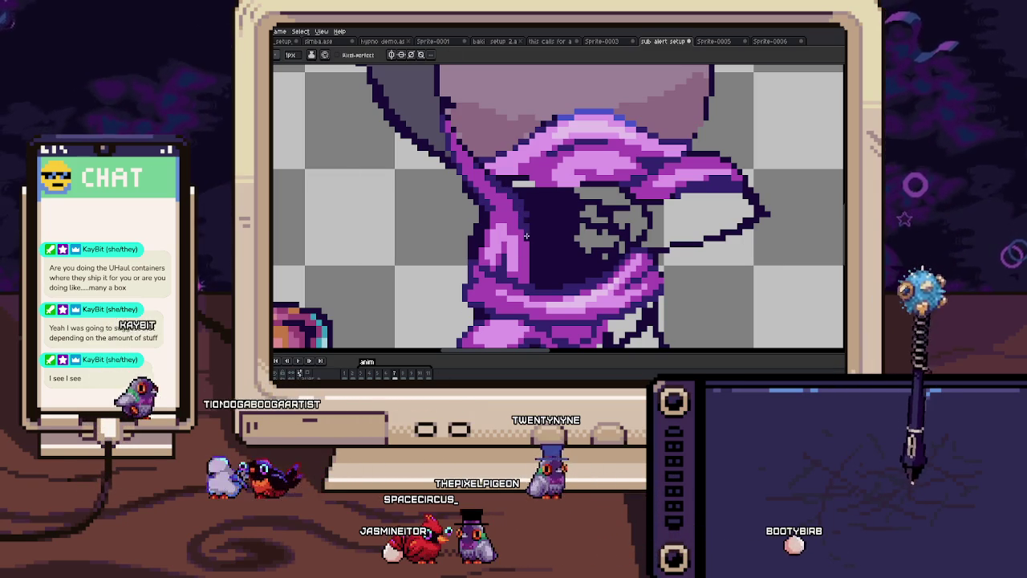
key(b)
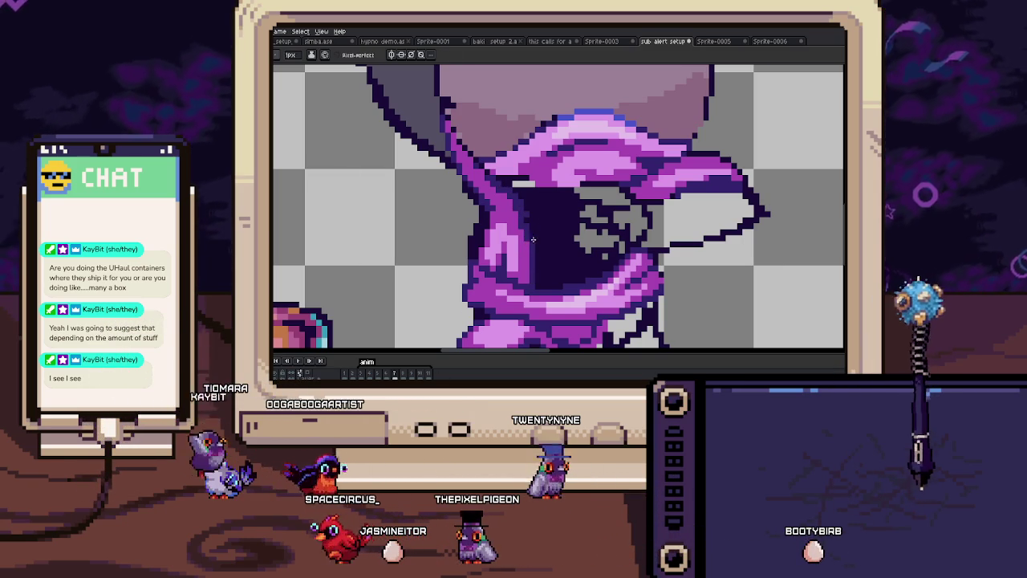
Step: Paint Bucket the grey face interior inside the hood with dark purple
scroll(523, 199, down, 2)
scroll(529, 212, up, 1)
scroll(534, 222, up, 1)
scroll(535, 224, up, 1)
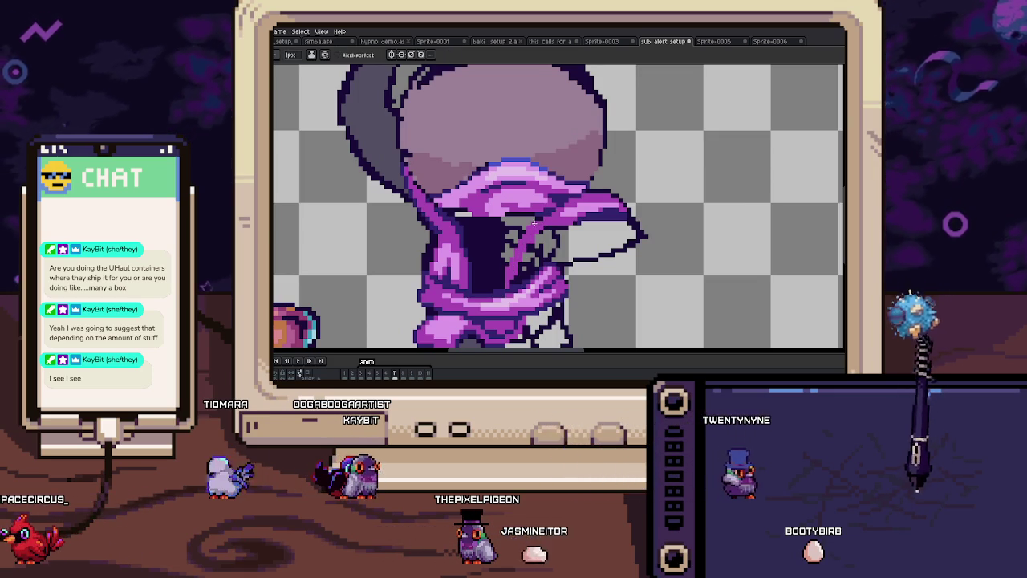
scroll(528, 262, up, 1)
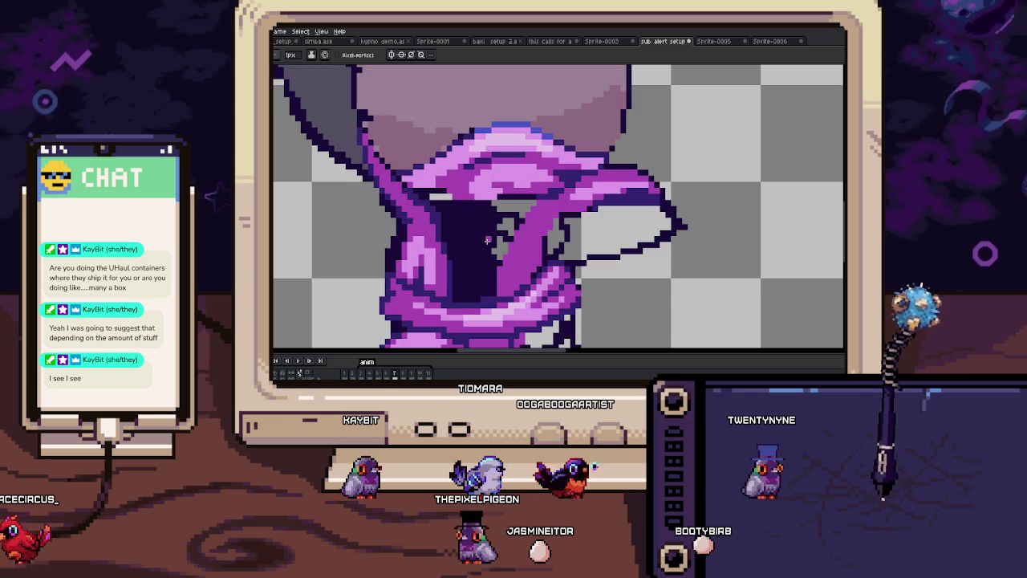
key(g)
click(494, 210)
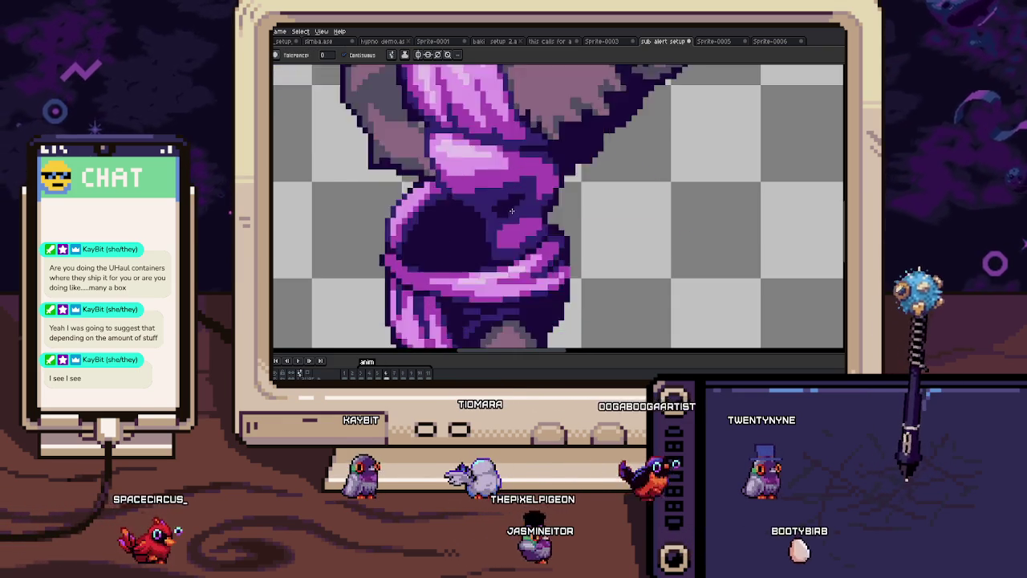
Step: Paint the leftover light grey pixels in the hood opening dark purple
scroll(493, 209, up, 1)
key(b)
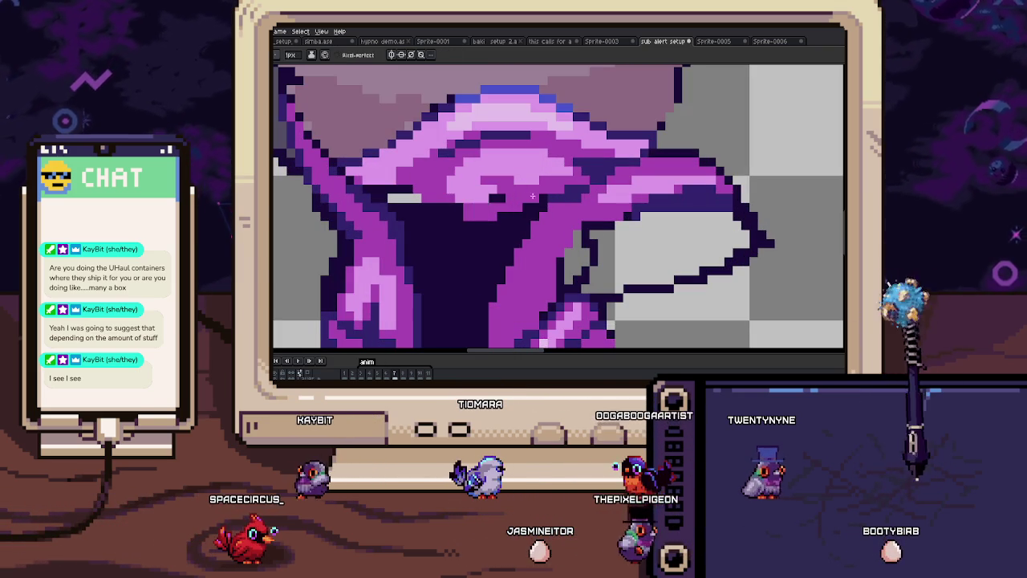
drag(405, 197, 389, 197)
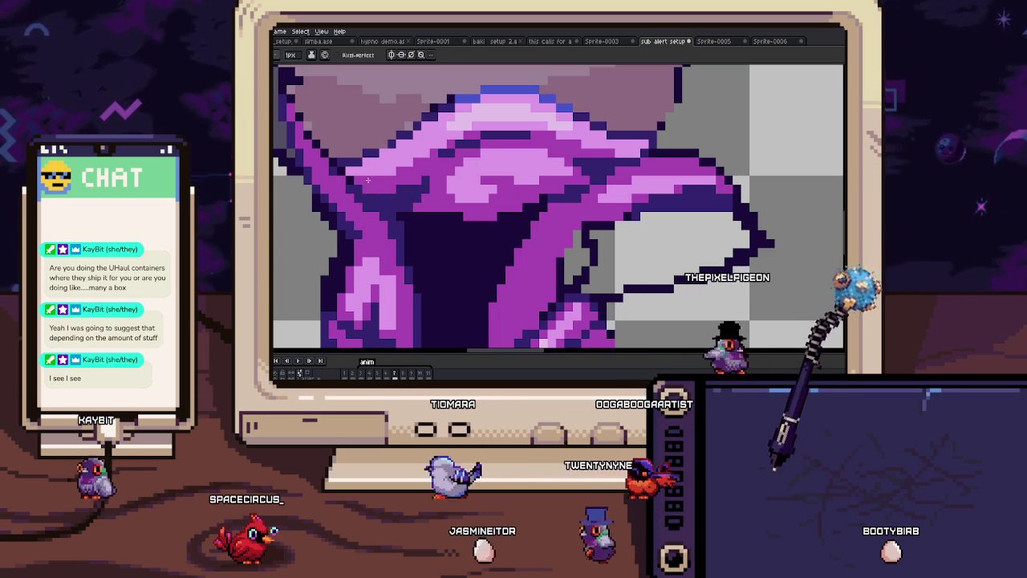
drag(352, 182, 527, 228)
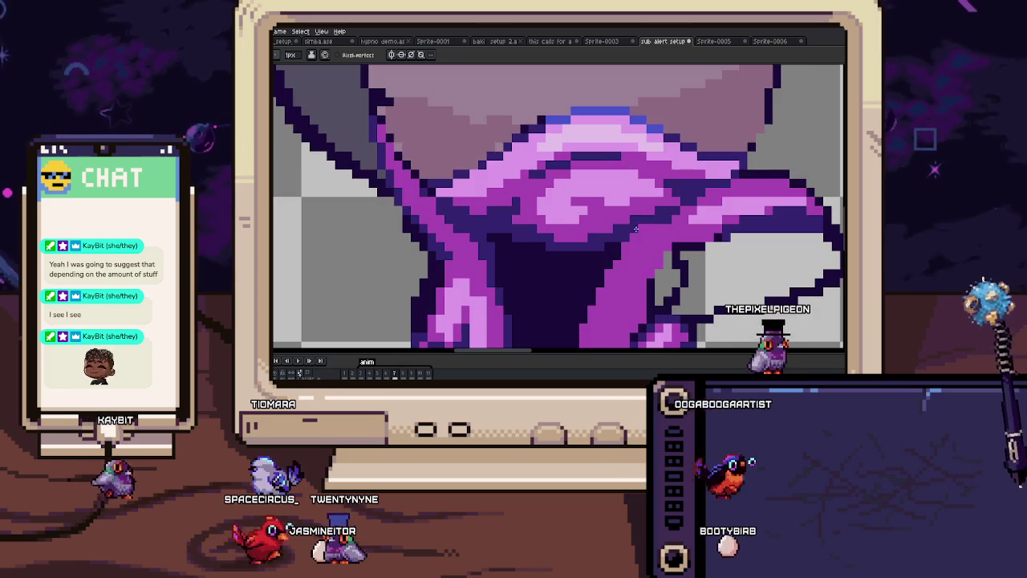
Step: Zoom in and out to check the whole character after the touch-ups
scroll(599, 194, down, 3)
scroll(599, 194, up, 1)
scroll(586, 177, up, 2)
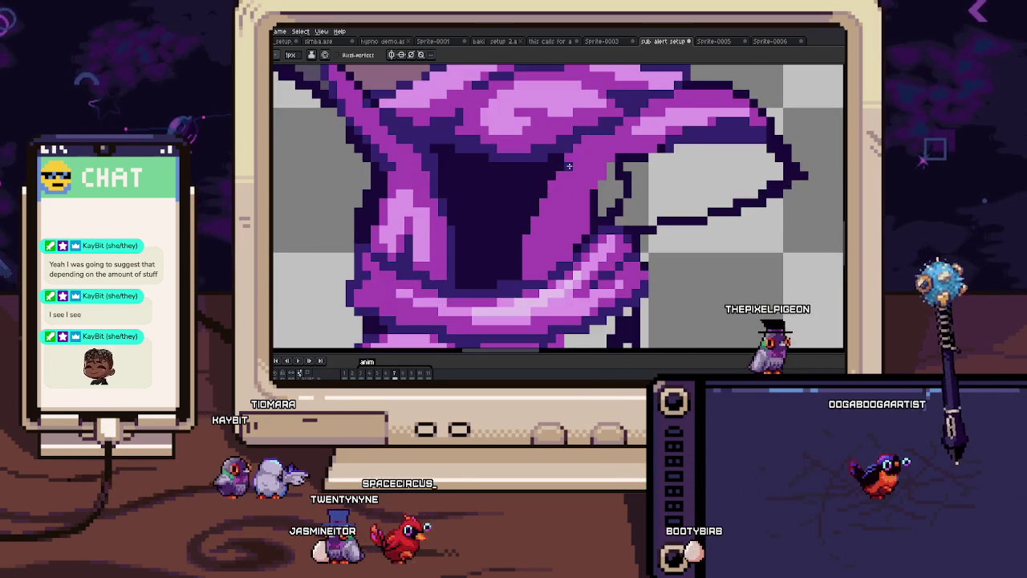
scroll(566, 152, up, 2)
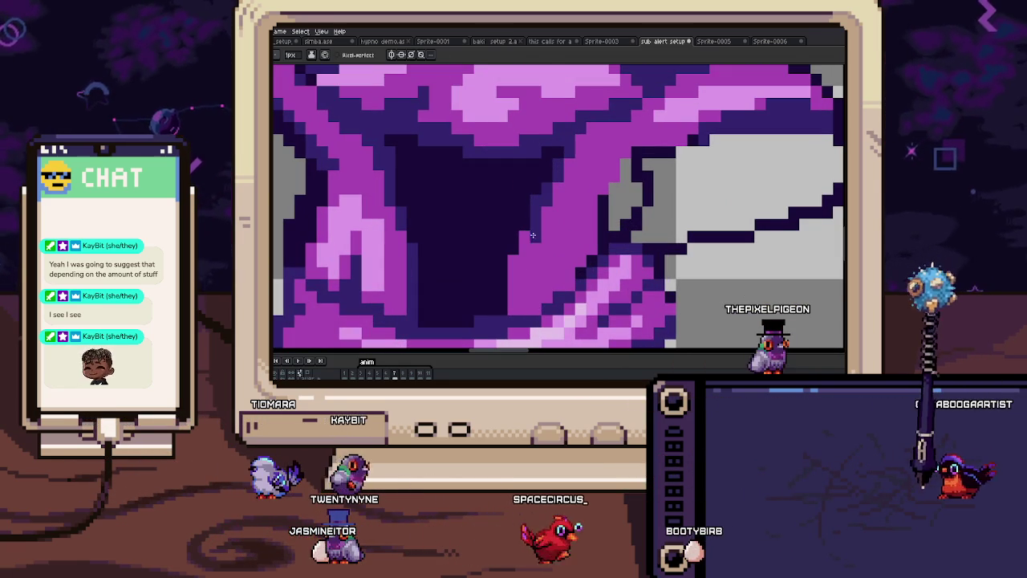
scroll(512, 312, down, 3)
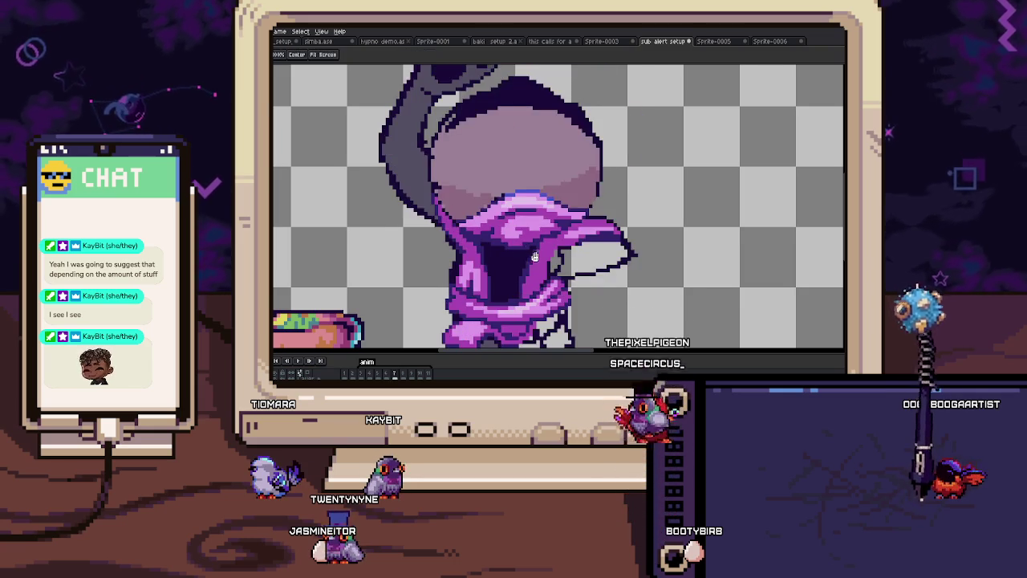
scroll(543, 223, up, 2)
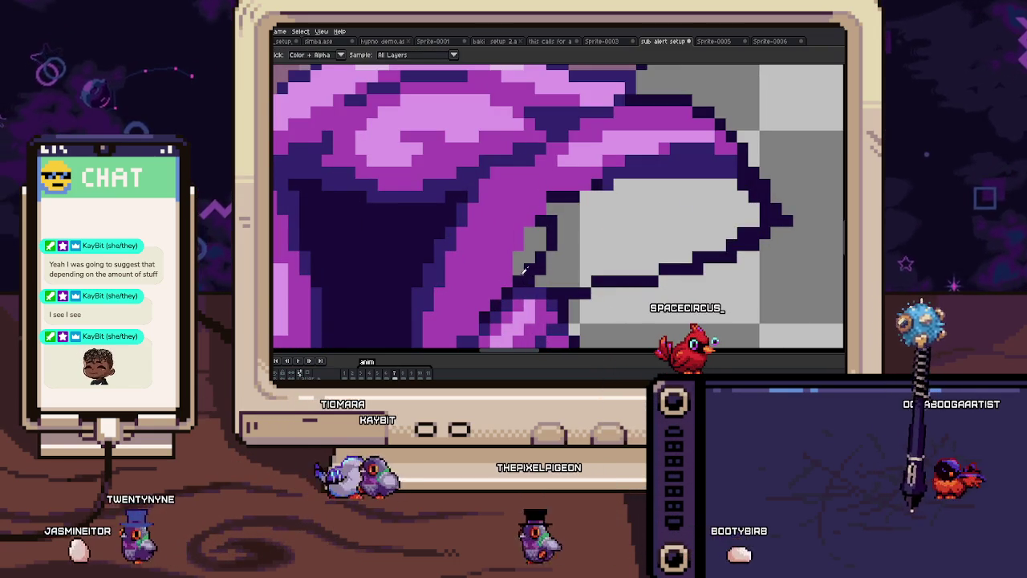
scroll(529, 253, down, 3)
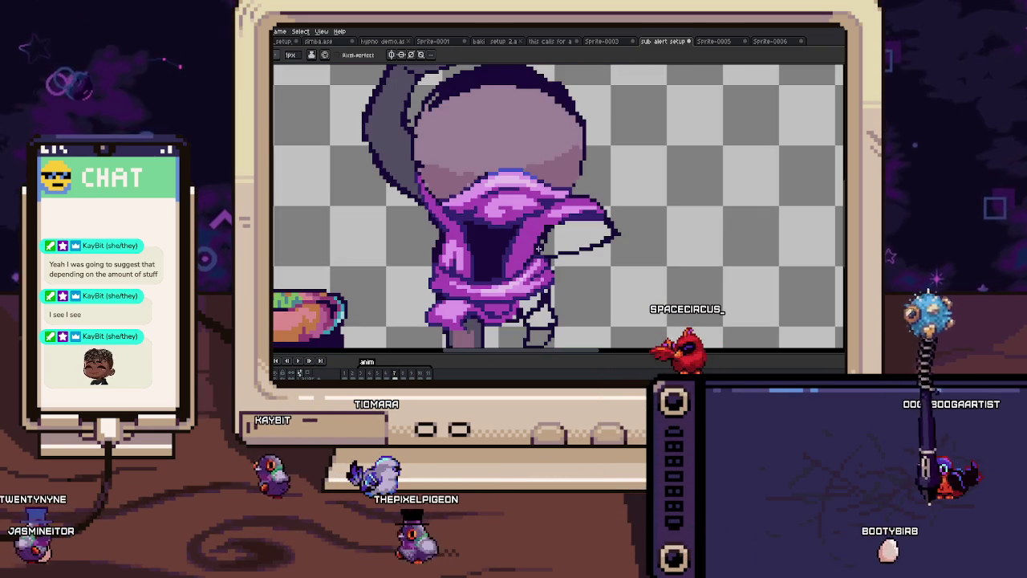
scroll(516, 245, up, 2)
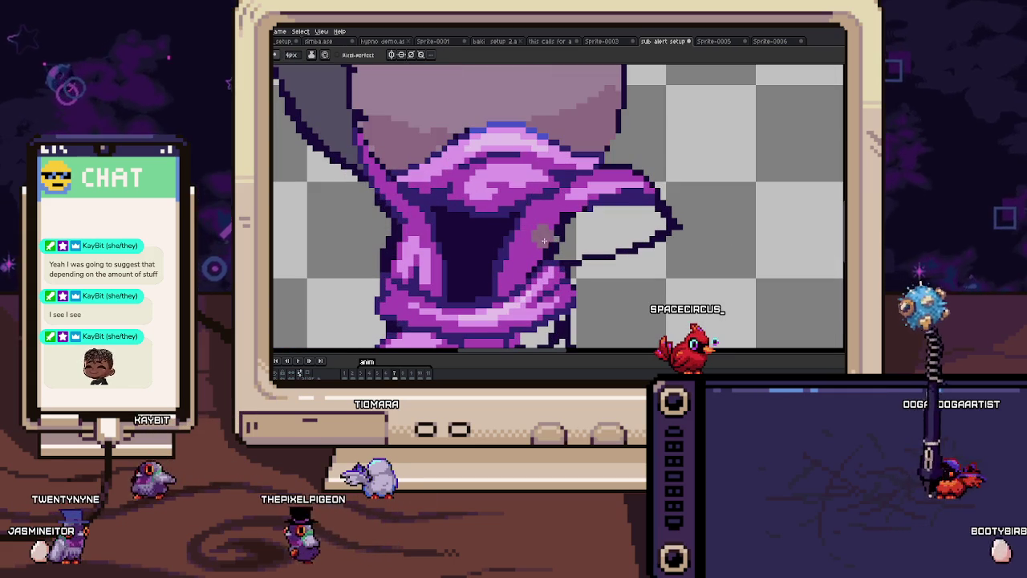
scroll(487, 245, down, 3)
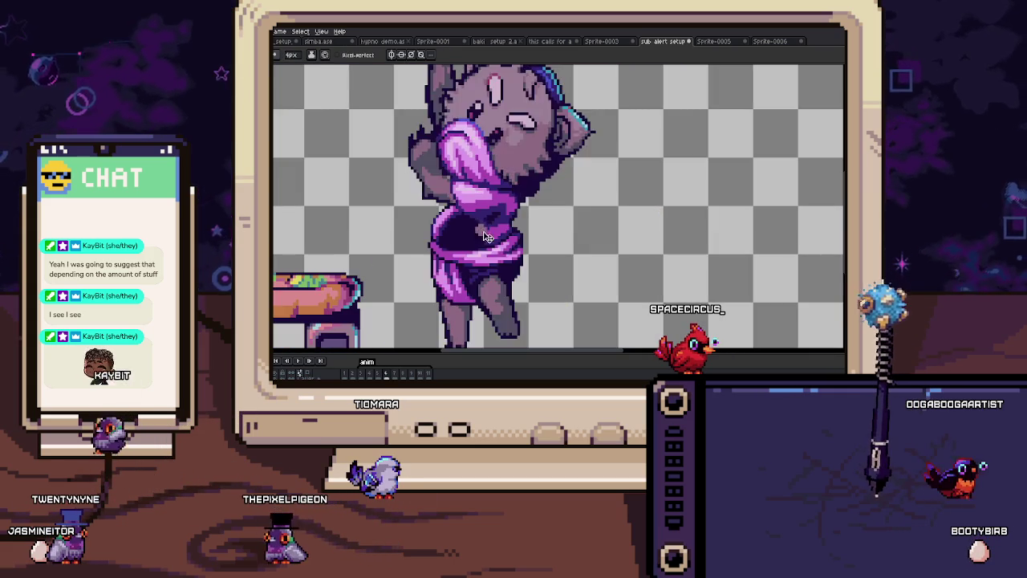
scroll(485, 236, up, 2)
scroll(483, 226, up, 1)
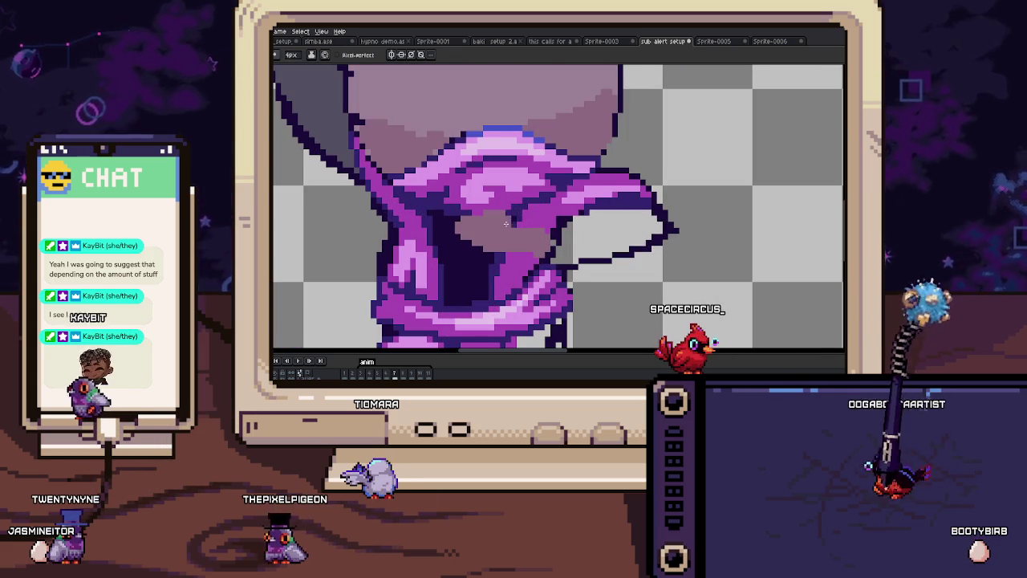
Step: Extend the mauve fill over the beak area
drag(584, 234, 657, 223)
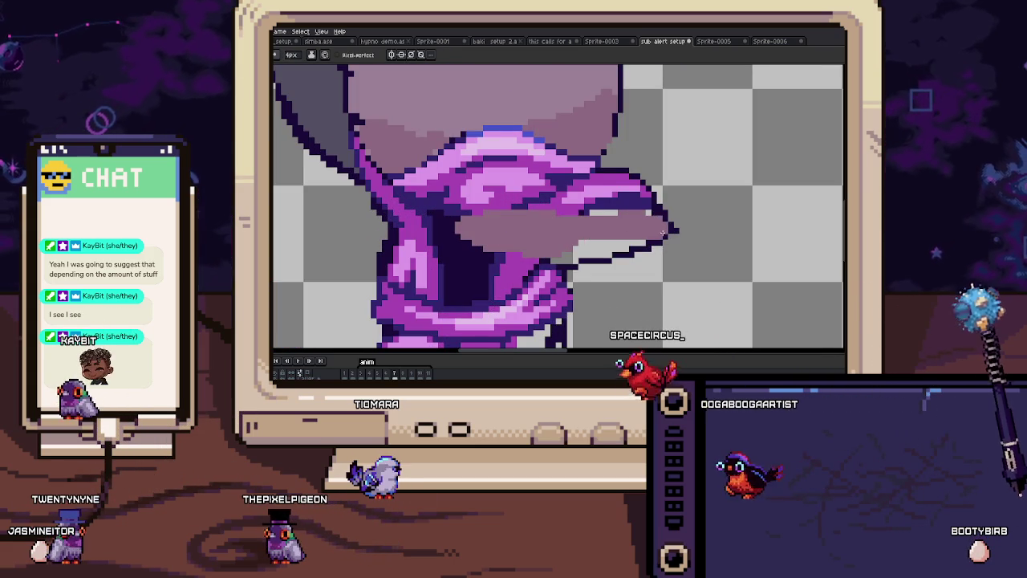
scroll(644, 215, down, 3)
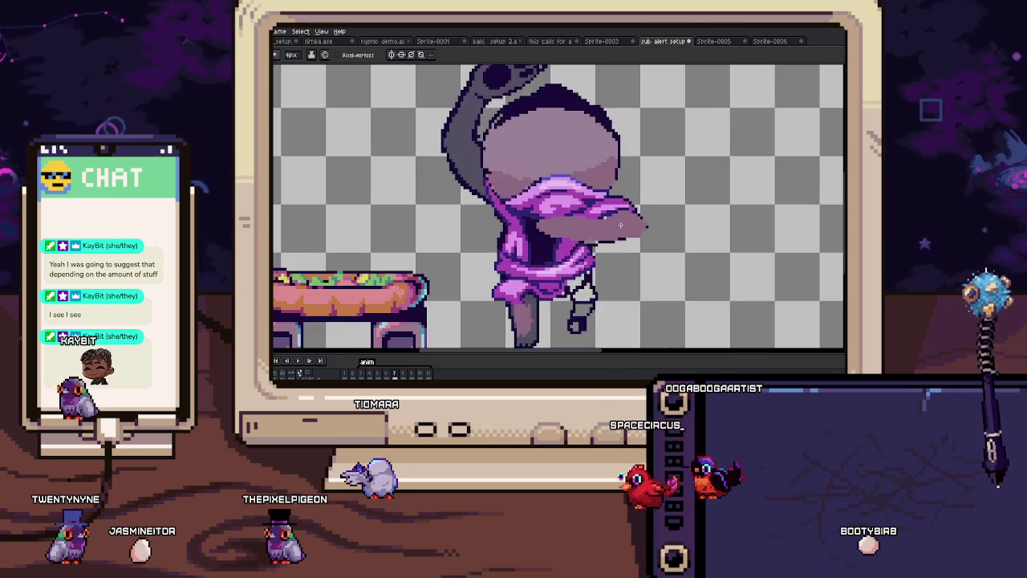
scroll(513, 193, up, 3)
scroll(464, 203, up, 1)
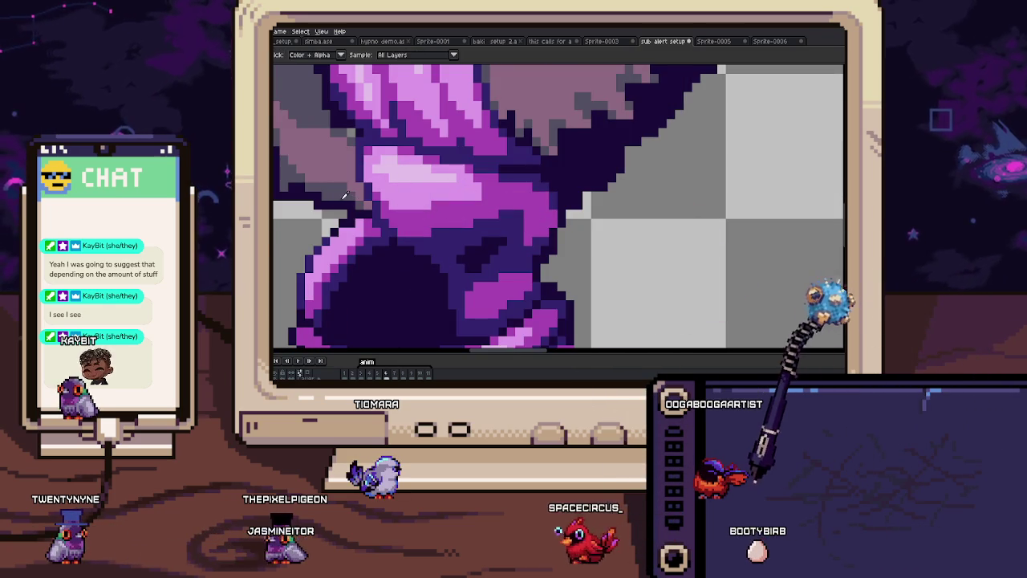
scroll(449, 203, down, 1)
scroll(516, 201, up, 1)
scroll(498, 255, up, 2)
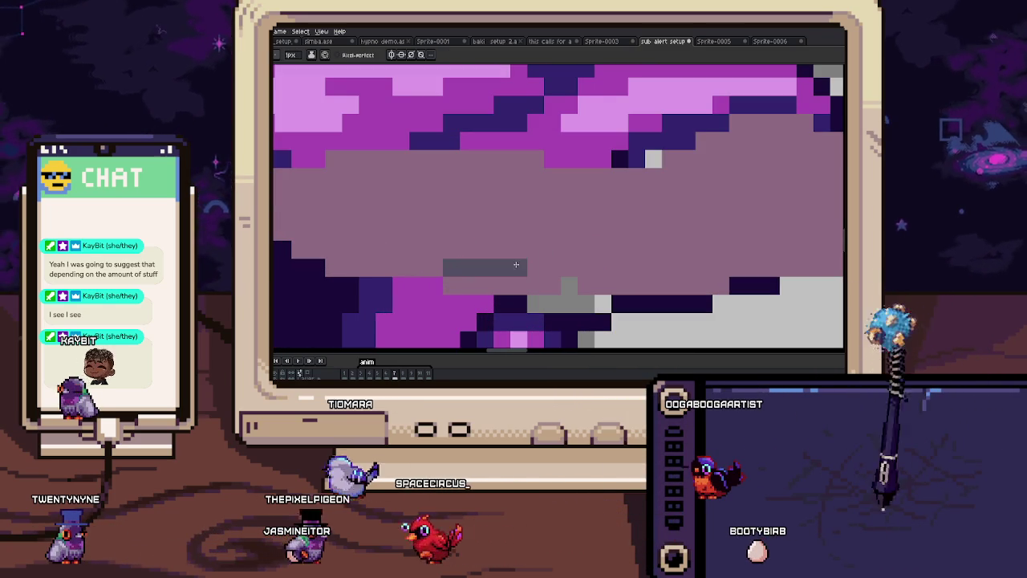
Step: Paint a grey band across the mauve area below the scarf
drag(498, 254, 561, 265)
scroll(556, 257, right, 3)
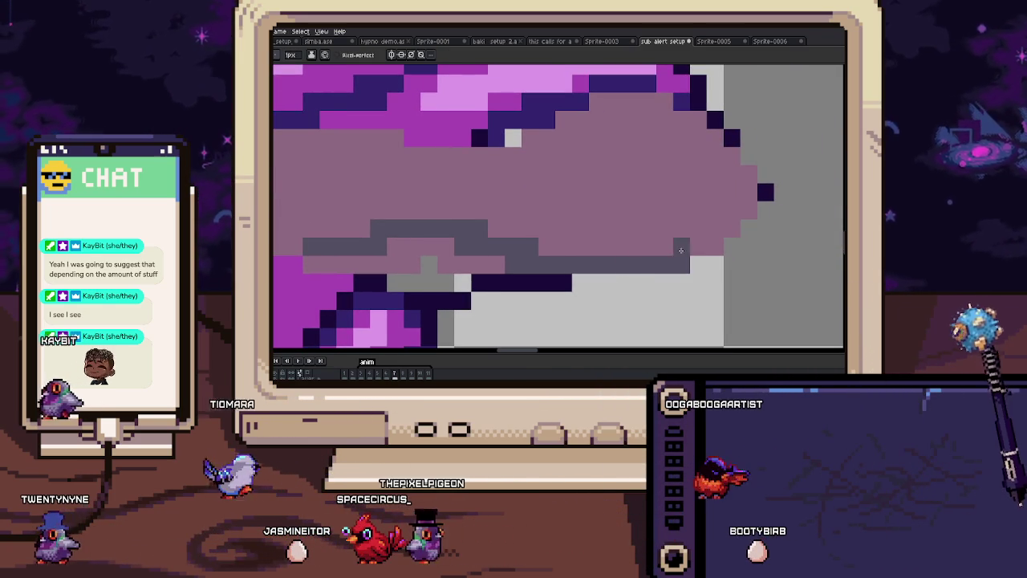
scroll(729, 248, down, 1)
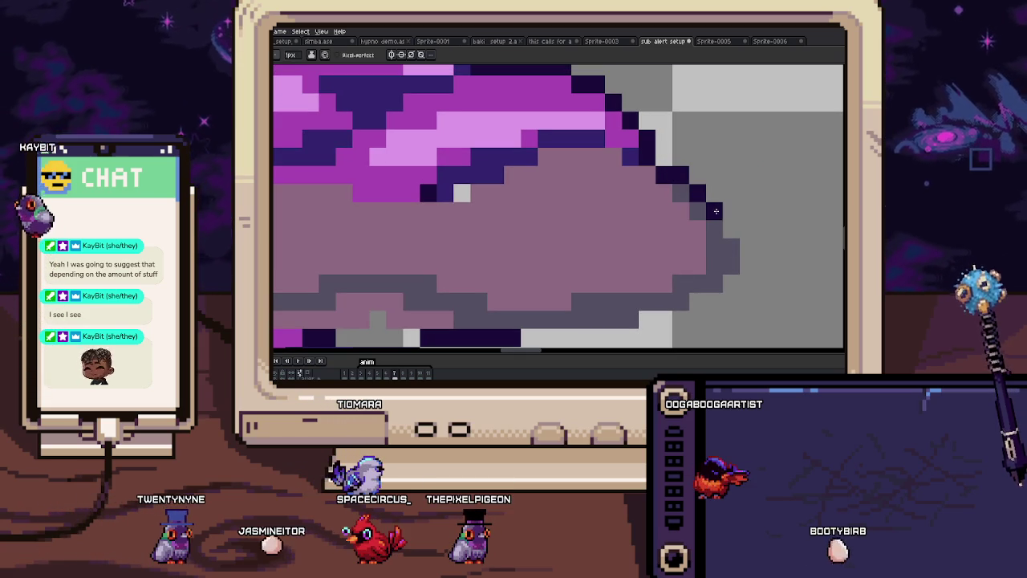
scroll(729, 228, down, 2)
scroll(729, 228, down, 1)
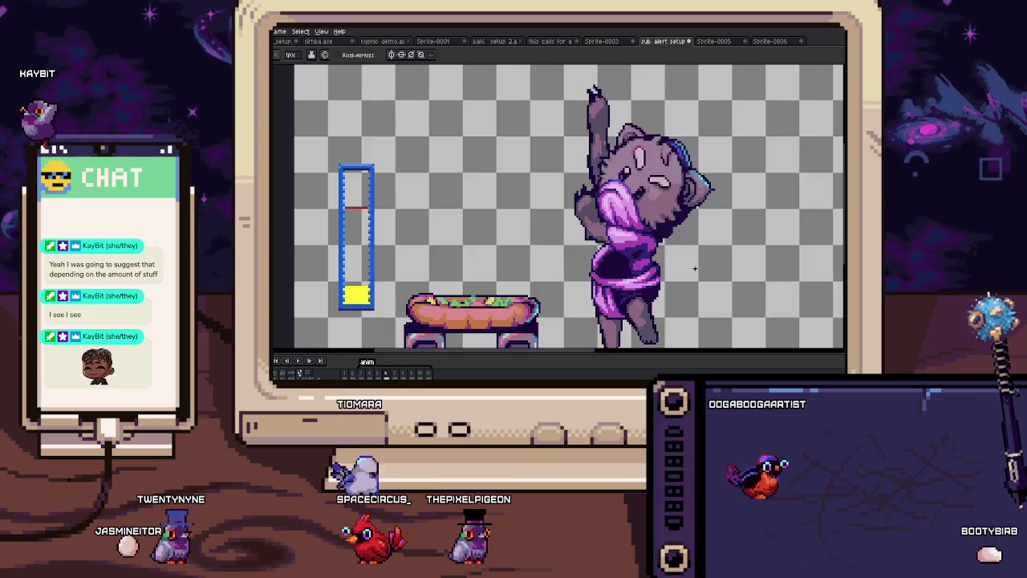
scroll(688, 245, up, 3)
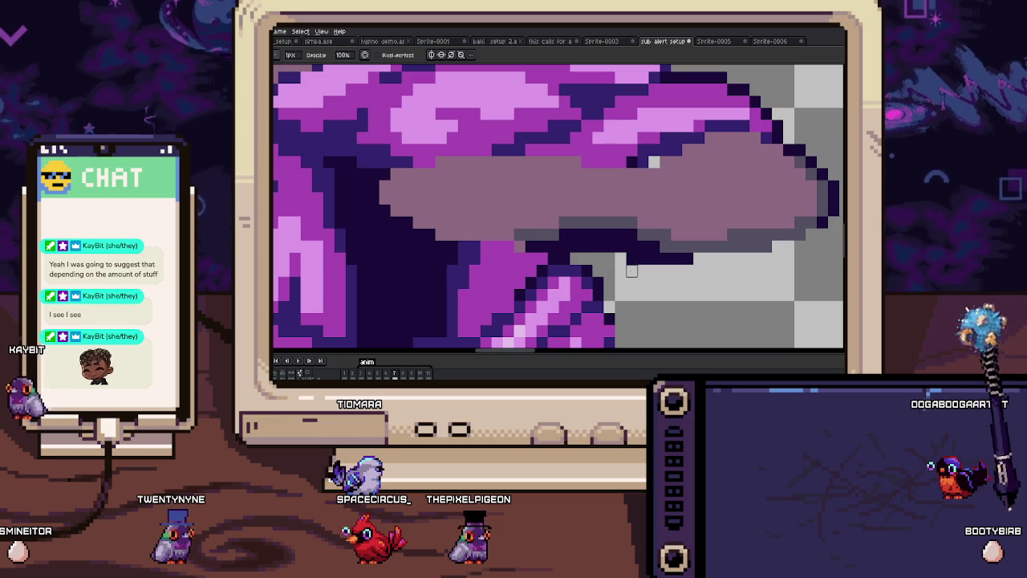
scroll(596, 267, down, 3)
scroll(537, 260, up, 2)
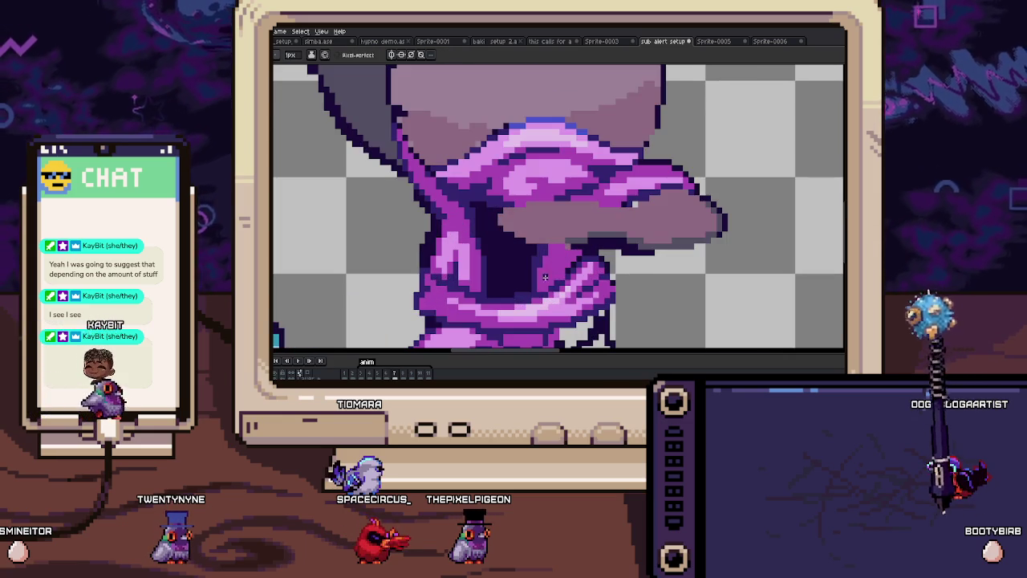
scroll(537, 261, up, 2)
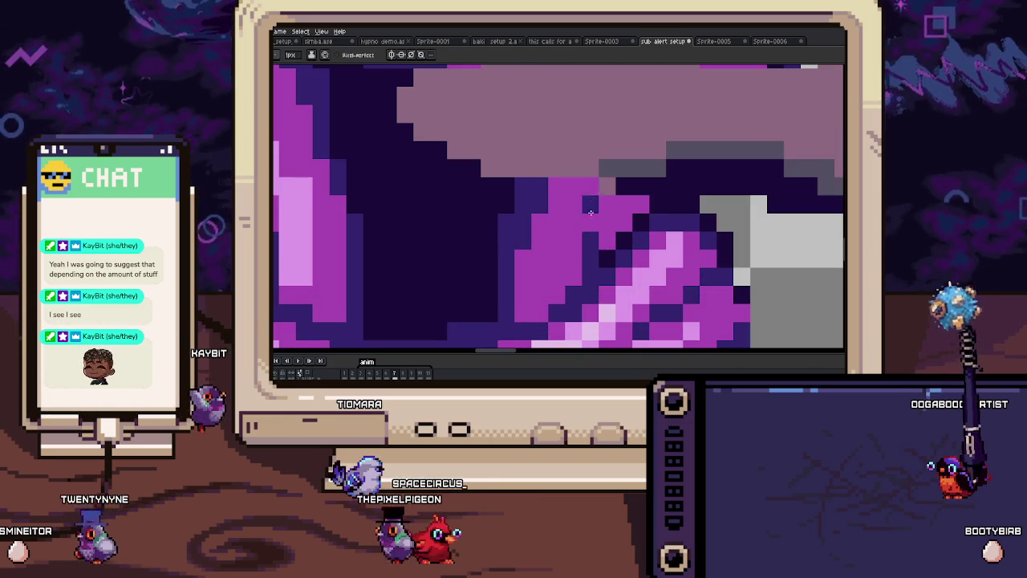
Step: Darken a few magenta hood pixels and play the animation to check them
drag(591, 211, 622, 227)
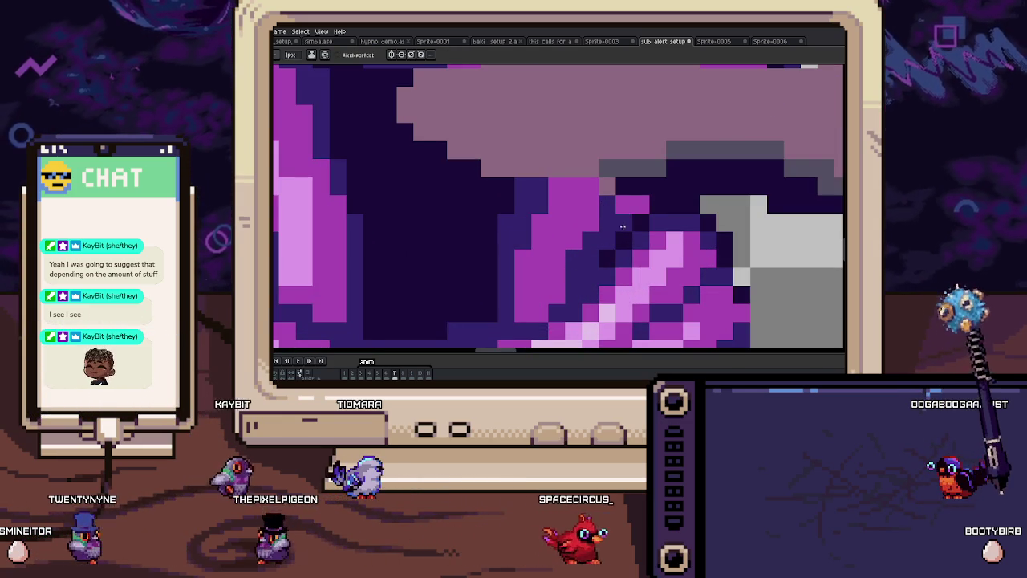
scroll(622, 226, down, 2)
scroll(617, 209, down, 2)
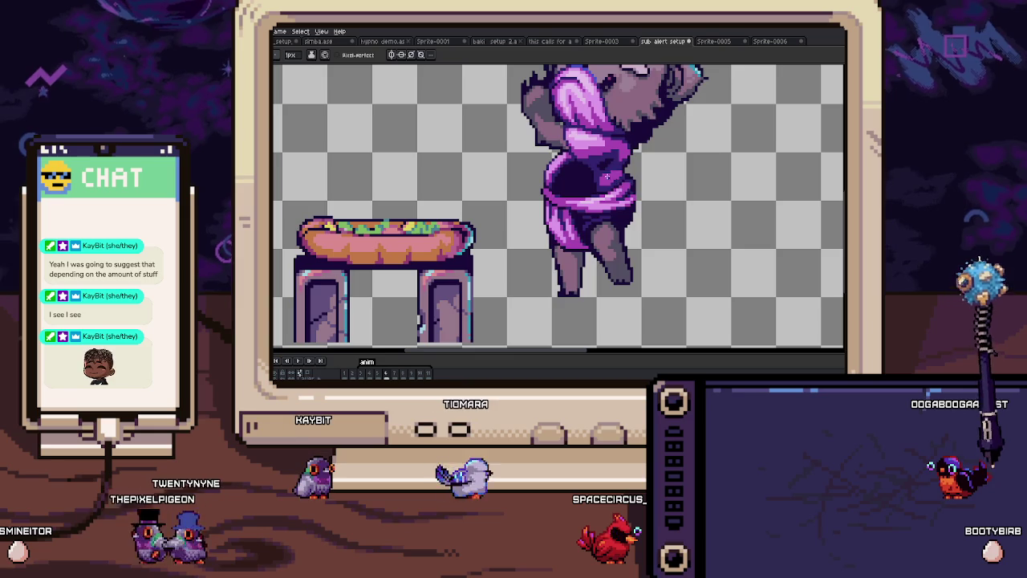
key(Return)
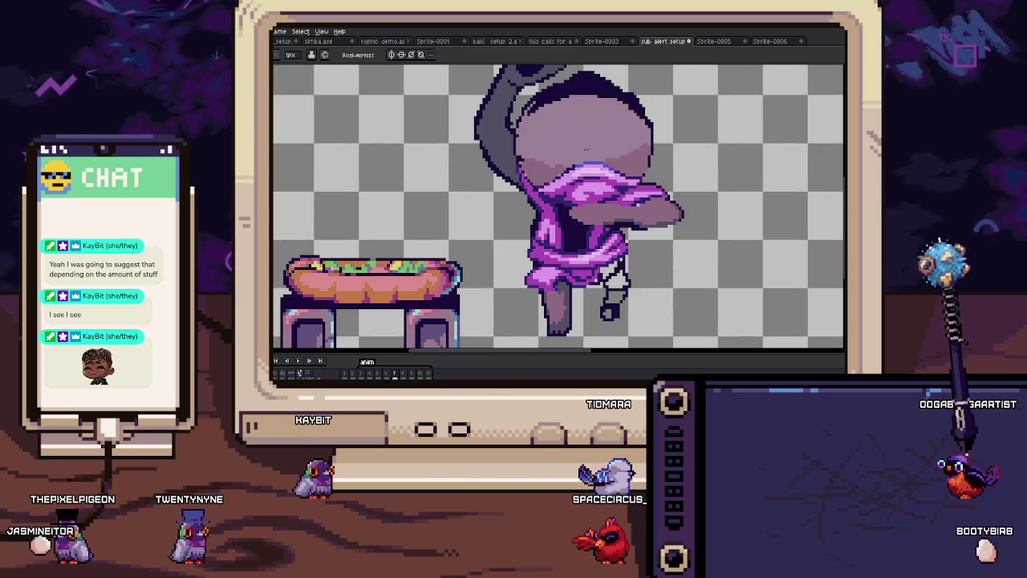
Step: Paint lighter grey pixels across the grey shape over the scarf
scroll(585, 143, up, 2)
scroll(591, 214, up, 2)
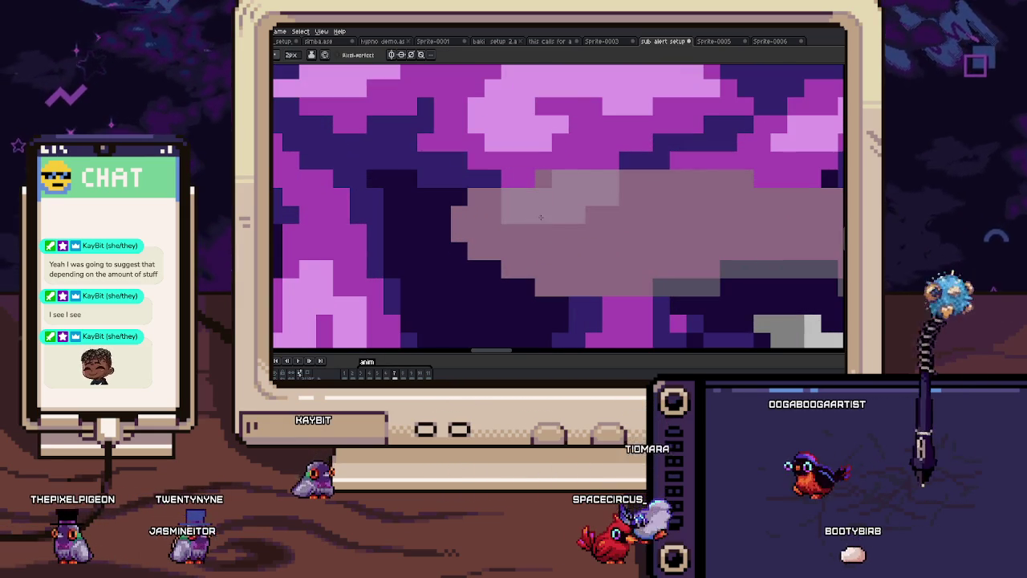
mouse_move(522, 241)
mouse_down()
mouse_move(714, 241)
mouse_move(722, 205)
mouse_up()
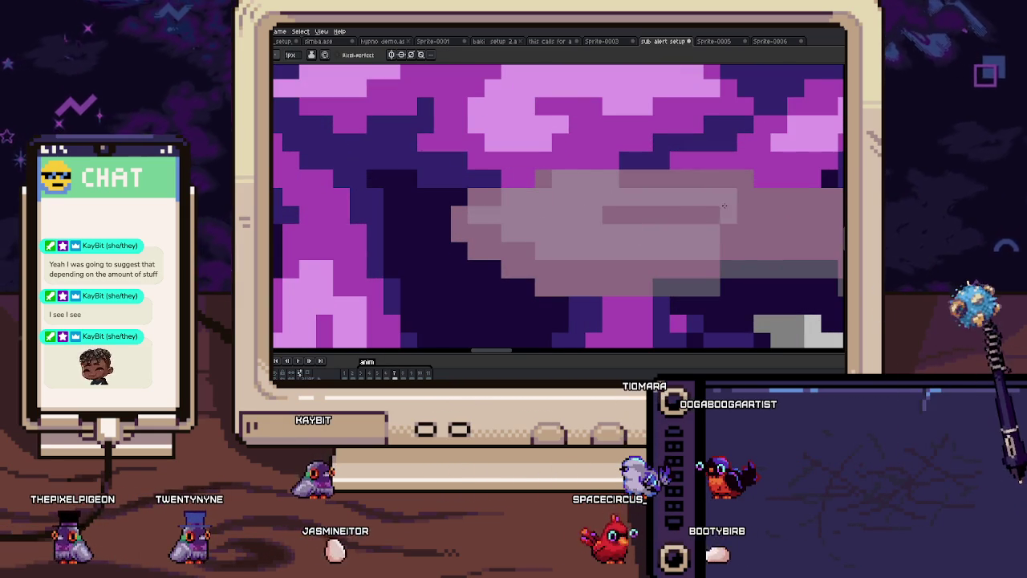
scroll(723, 205, down, 2)
scroll(566, 219, up, 2)
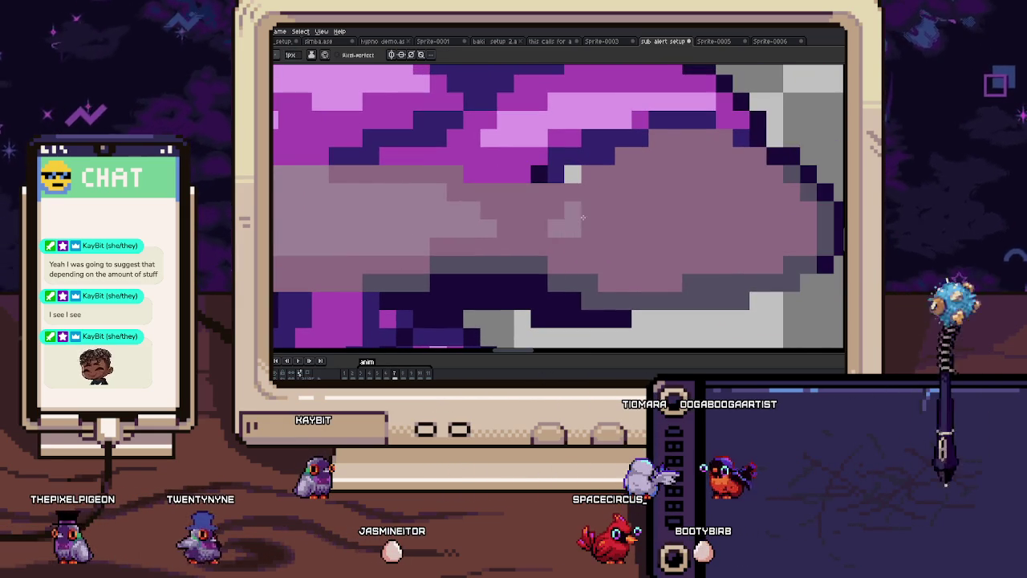
scroll(507, 206, down, 2)
scroll(507, 206, up, 2)
Step: On the shape's right side, turn a dark navy pixel grey
mouse_move(642, 264)
mouse_down()
mouse_move(519, 257)
mouse_move(644, 192)
mouse_up()
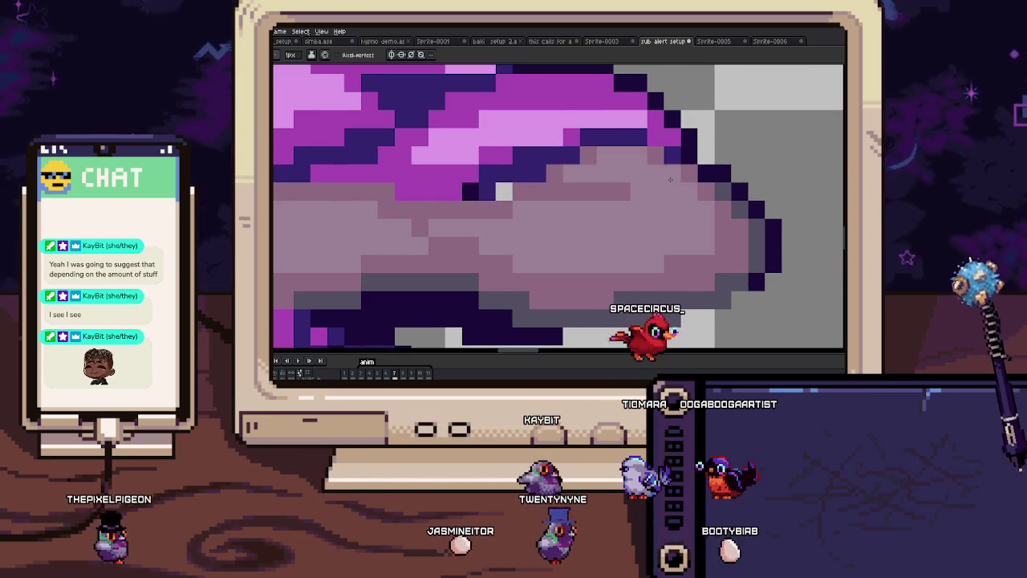
scroll(644, 193, down, 5)
scroll(674, 198, up, 3)
scroll(553, 175, up, 2)
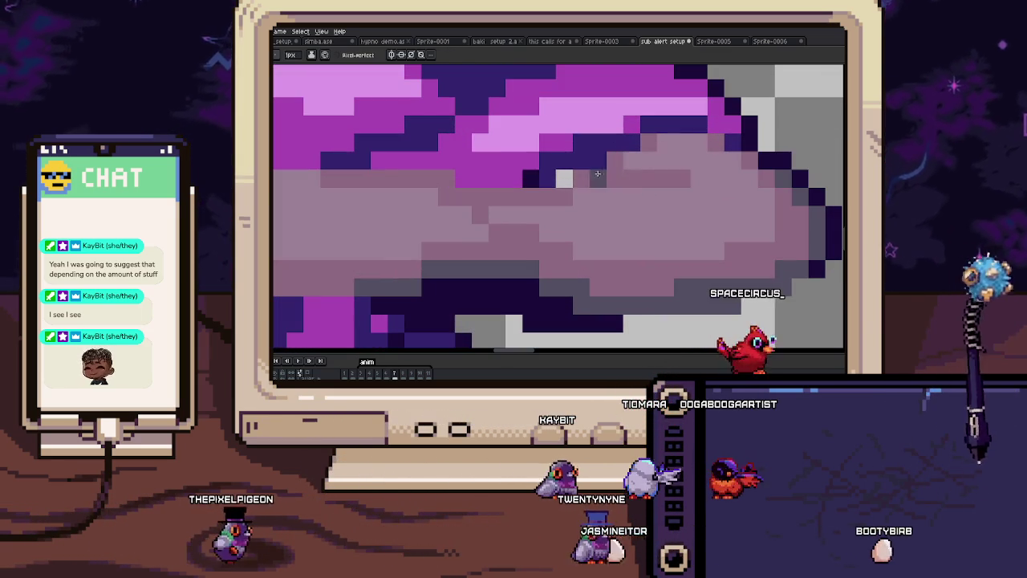
click(538, 184)
scroll(528, 184, down, 4)
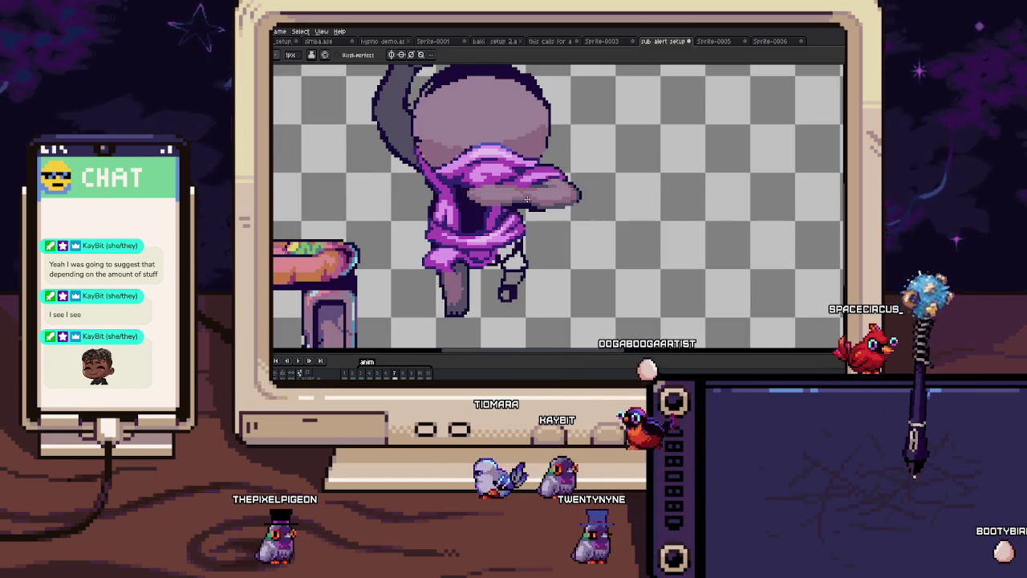
scroll(525, 198, up, 4)
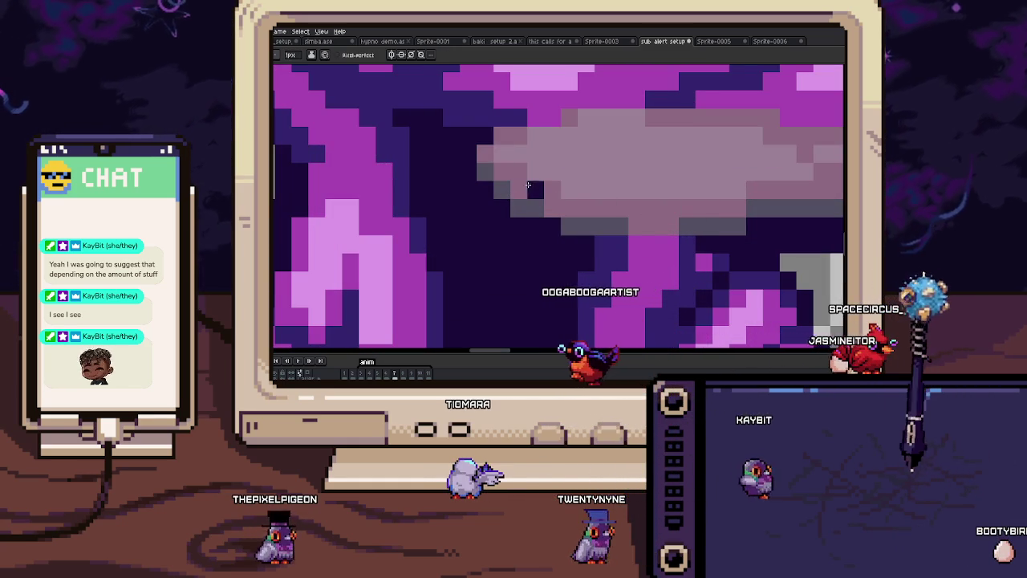
scroll(521, 196, down, 4)
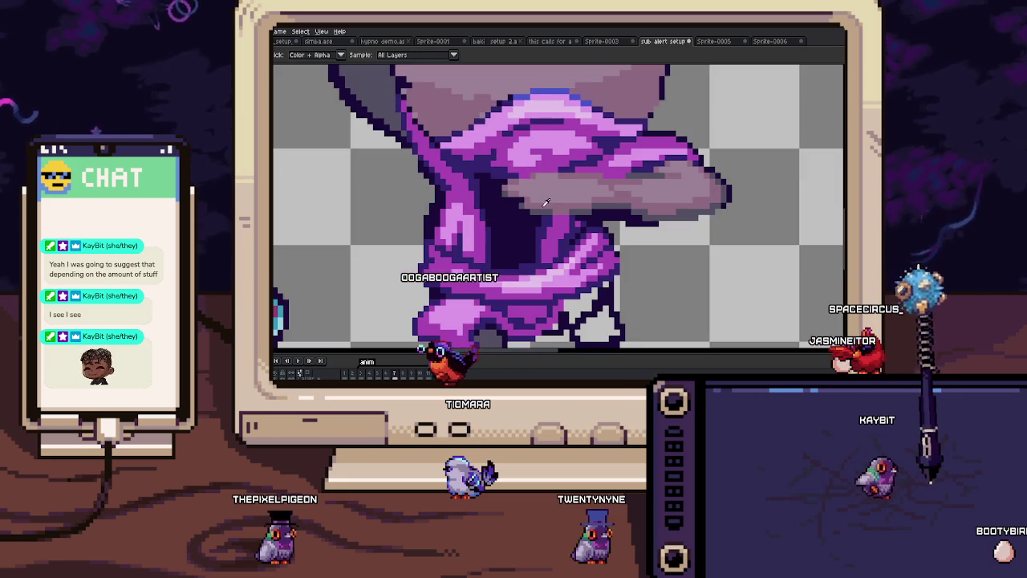
scroll(545, 201, up, 4)
scroll(533, 213, up, 1)
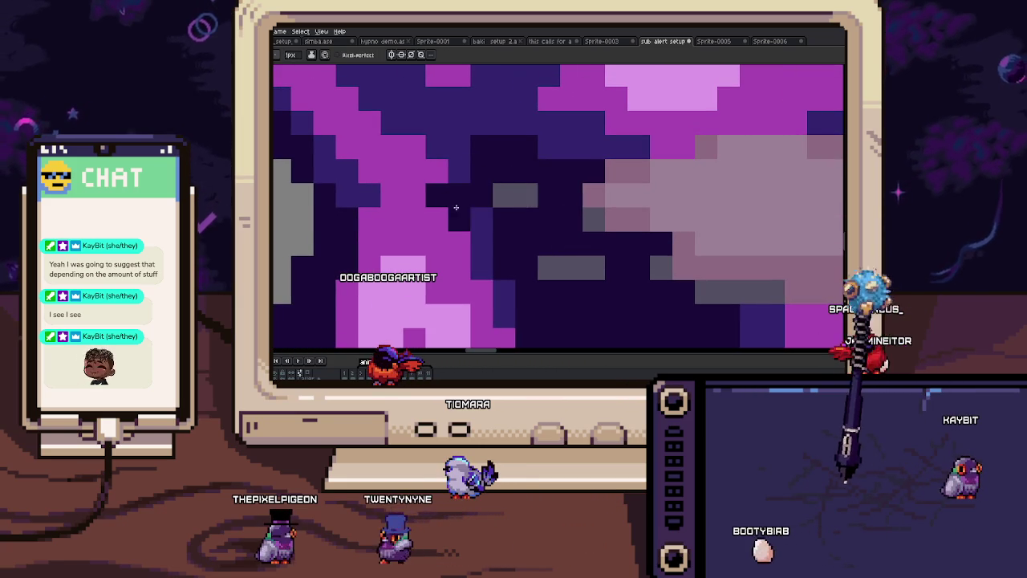
scroll(448, 206, down, 3)
scroll(481, 201, up, 3)
scroll(651, 179, down, 1)
scroll(651, 180, down, 3)
Step: Centre the sprite and play the animation to preview the grey shading
drag(679, 199, 570, 234)
scroll(599, 222, up, 2)
scroll(634, 253, down, 2)
scroll(635, 254, down, 1)
key(Return)
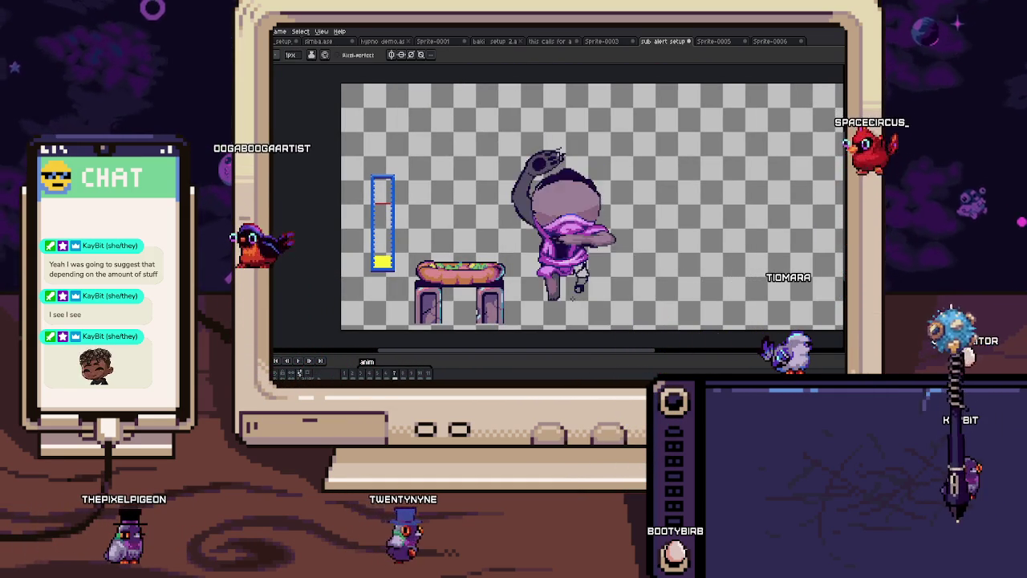
Step: Select the character's foot area and paste it onto the neighbouring frame
scroll(575, 298, up, 3)
key(m)
drag(547, 273, 617, 321)
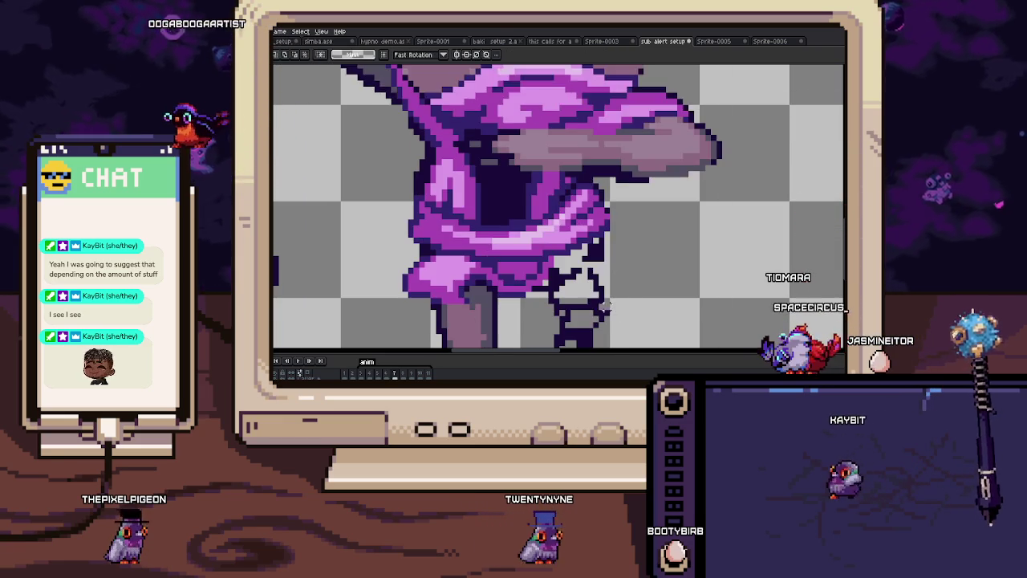
key(b)
scroll(578, 279, up, 3)
key(m)
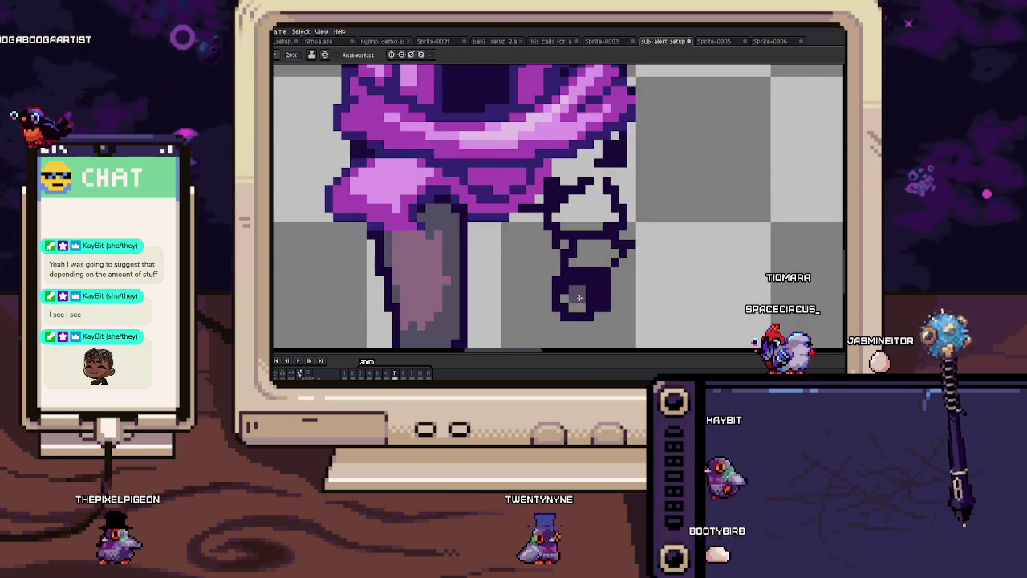
key(Left)
key(Right)
key(ctrl+v)
key(b)
Step: Erase the grey foot's left column with a 2px brush, comparing against the neighbouring frame
key(e)
drag(539, 281, 553, 304)
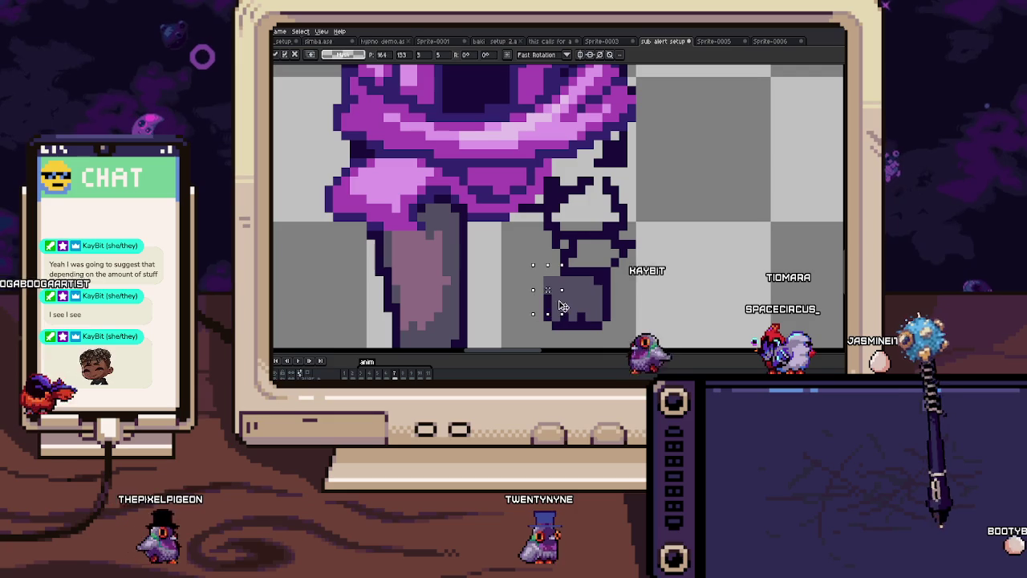
scroll(604, 272, up, 1)
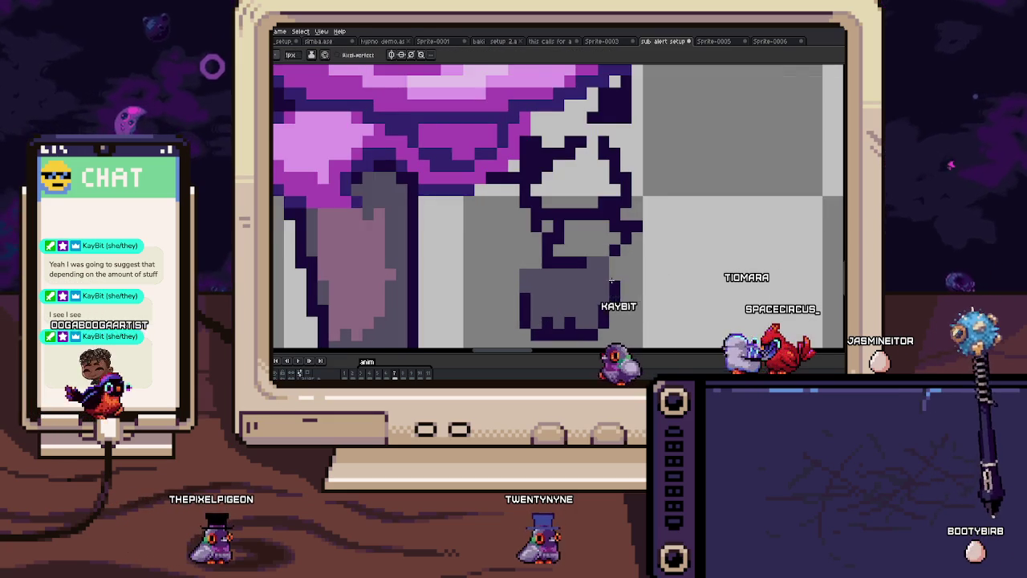
scroll(604, 249, up, 1)
key(minus)
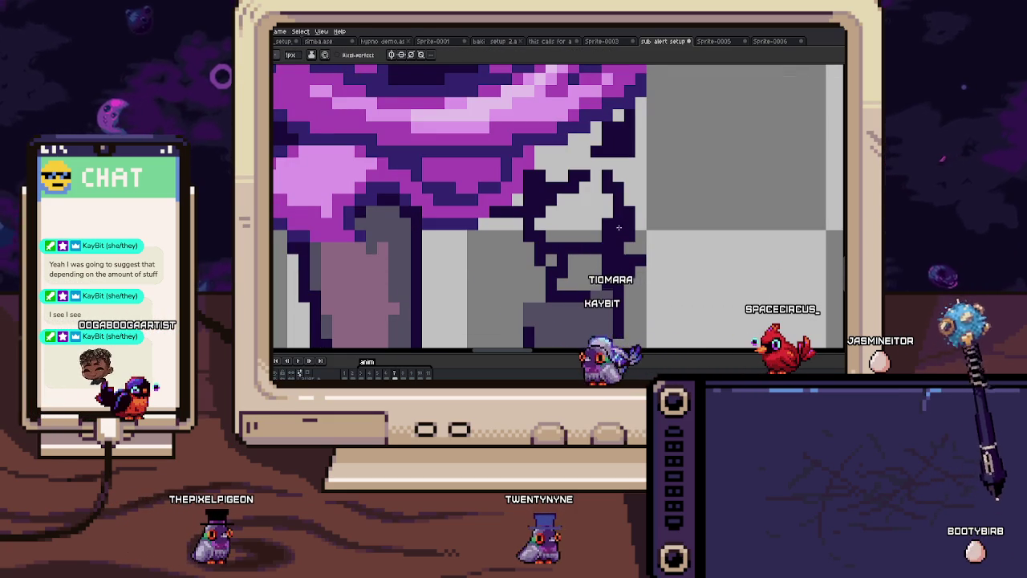
key(Left)
key(Right)
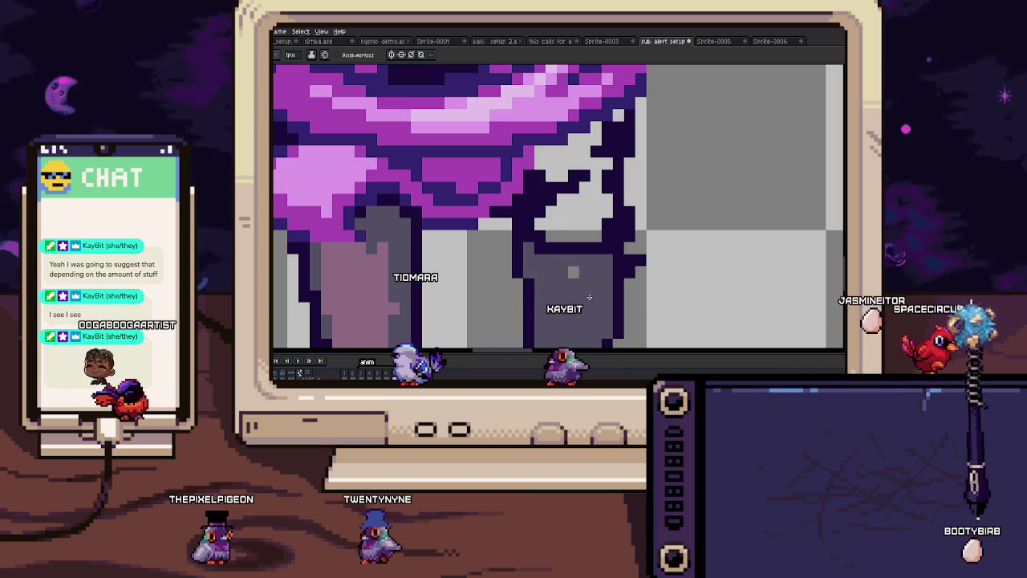
scroll(572, 272, down, 3)
scroll(573, 272, up, 3)
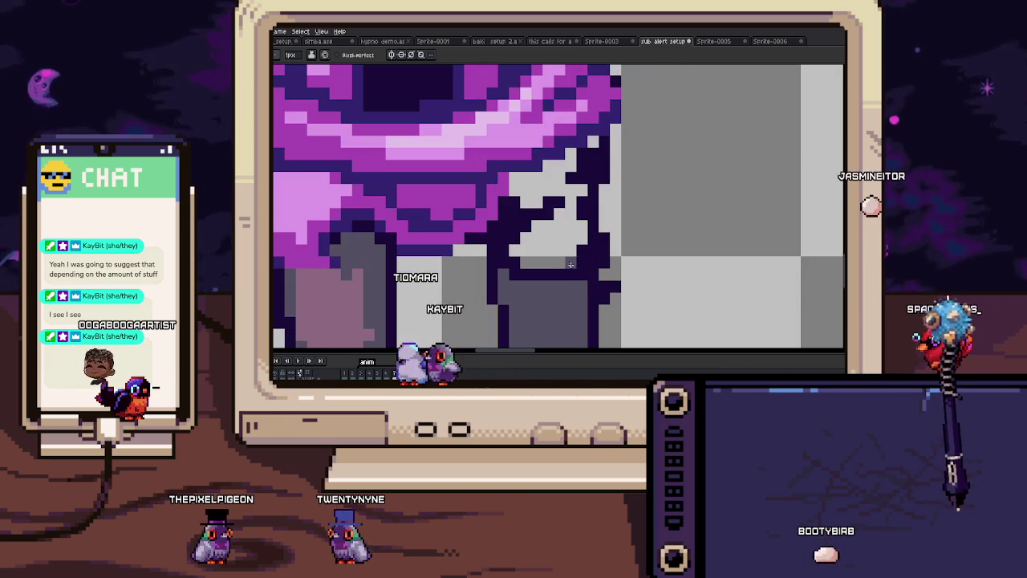
scroll(548, 250, down, 3)
Step: Rework the mauve leg patch with dark purple edges and a mauve-filled bar
key(b)
scroll(537, 272, up, 3)
drag(556, 251, 622, 237)
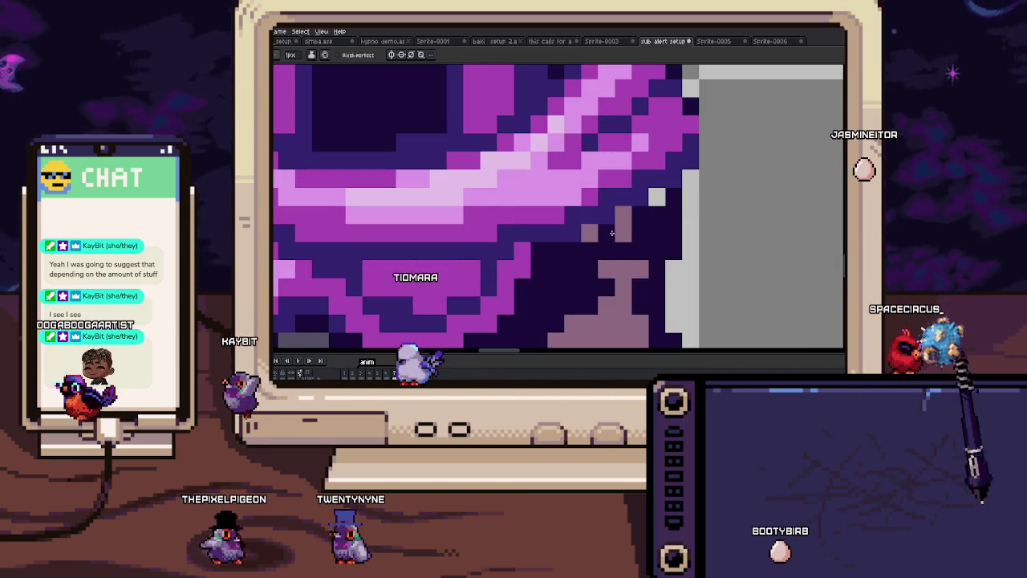
scroll(658, 200, down, 3)
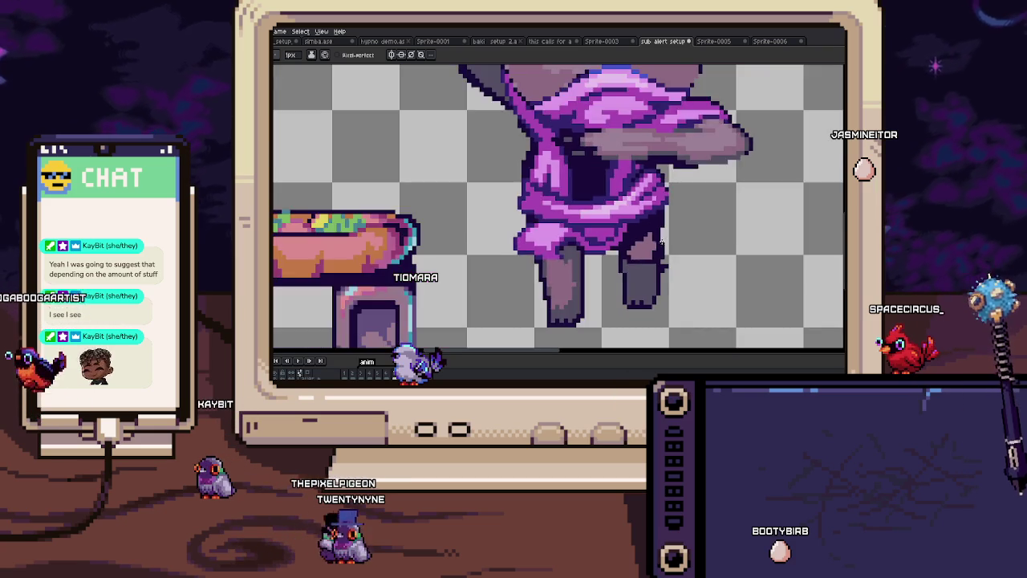
scroll(650, 264, up, 3)
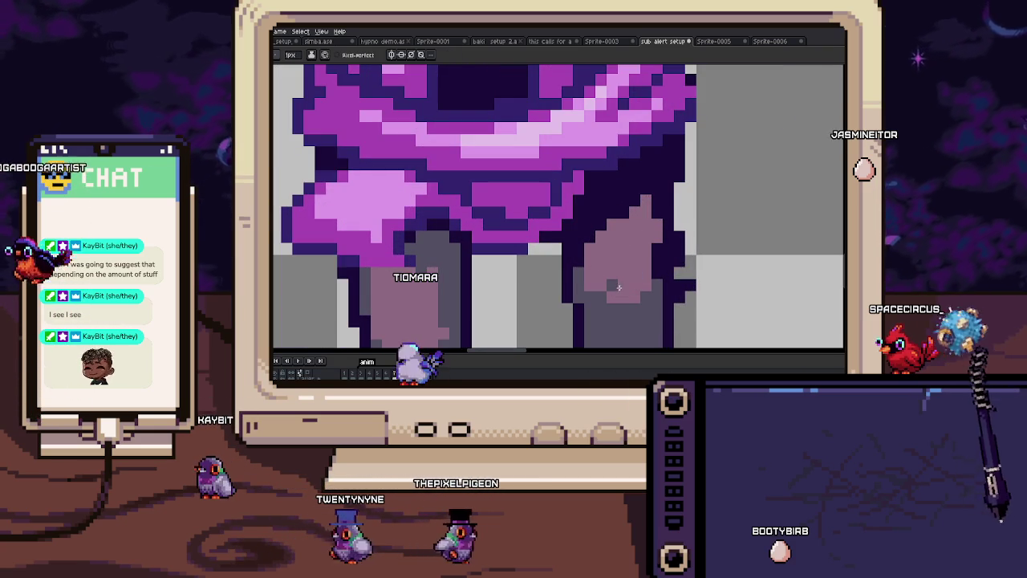
drag(642, 273, 598, 273)
key(alt)
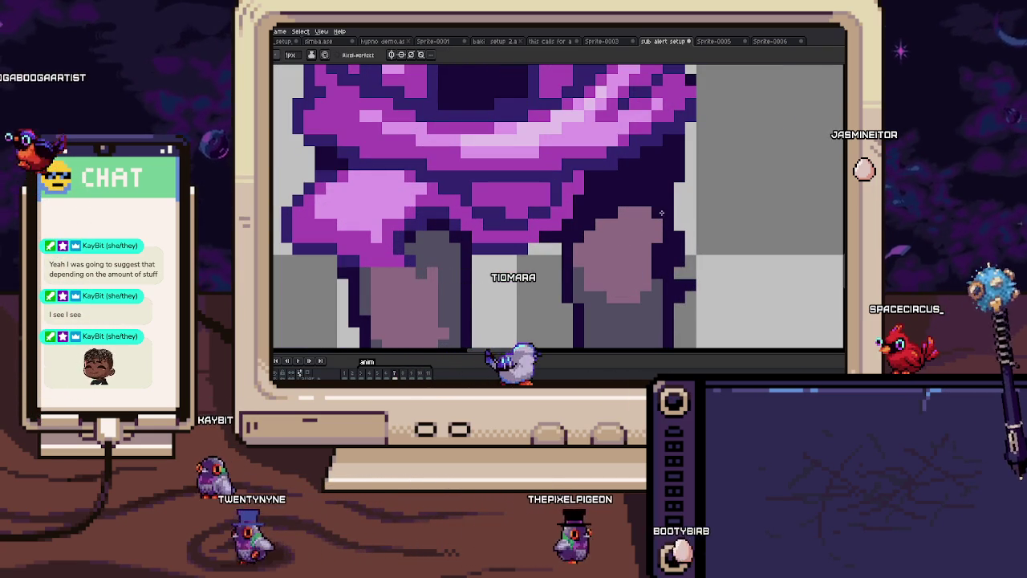
drag(628, 200, 667, 242)
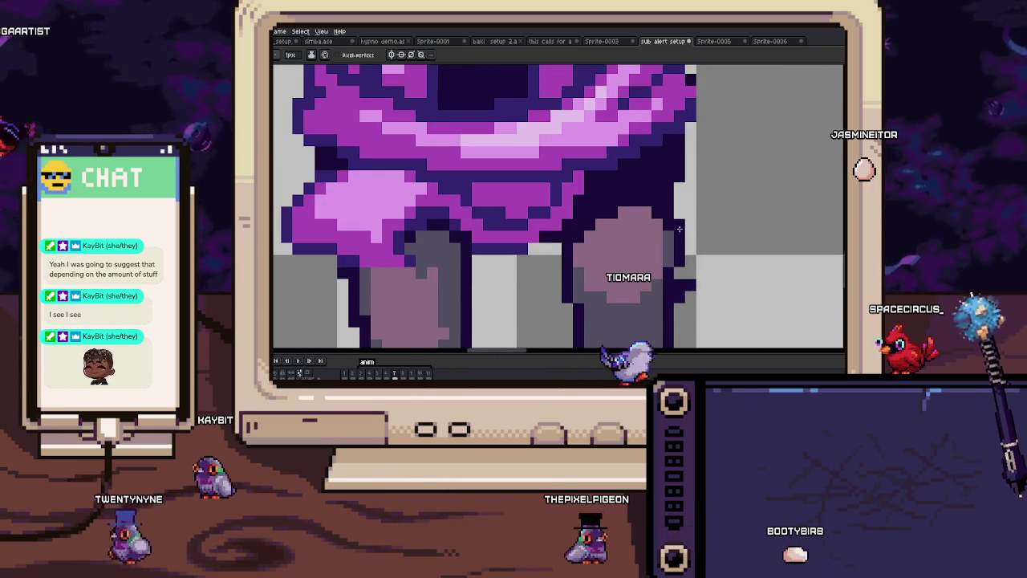
scroll(679, 233, down, 3)
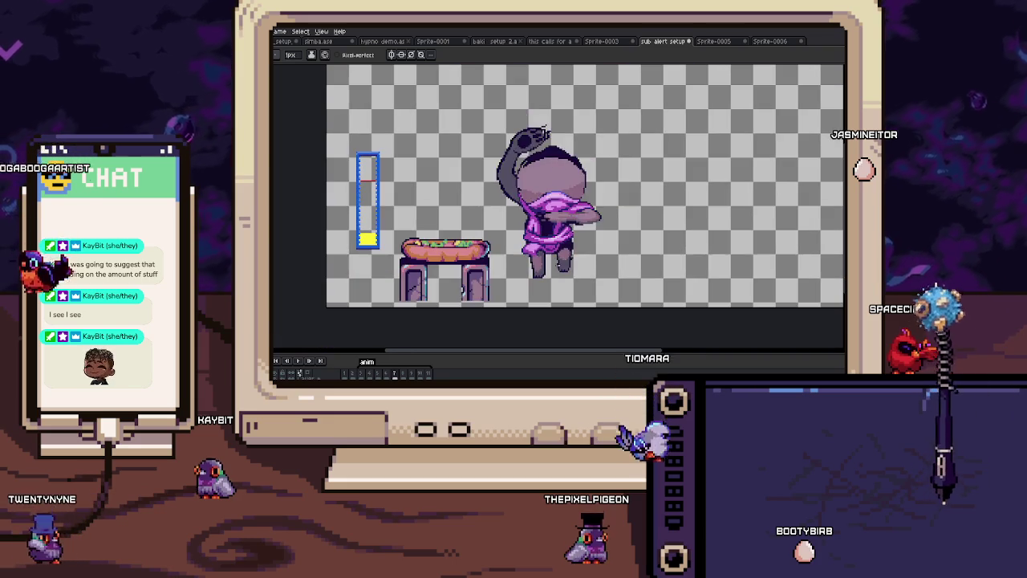
Step: Play the animation, then draw a pink marking along the head's edge
key(Return)
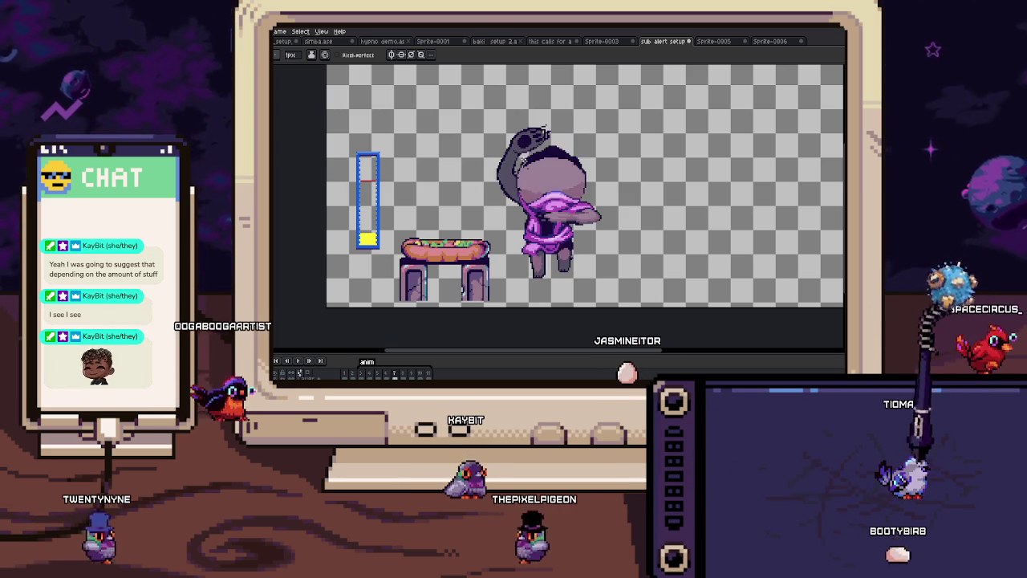
scroll(529, 180, up, 2)
scroll(522, 175, up, 2)
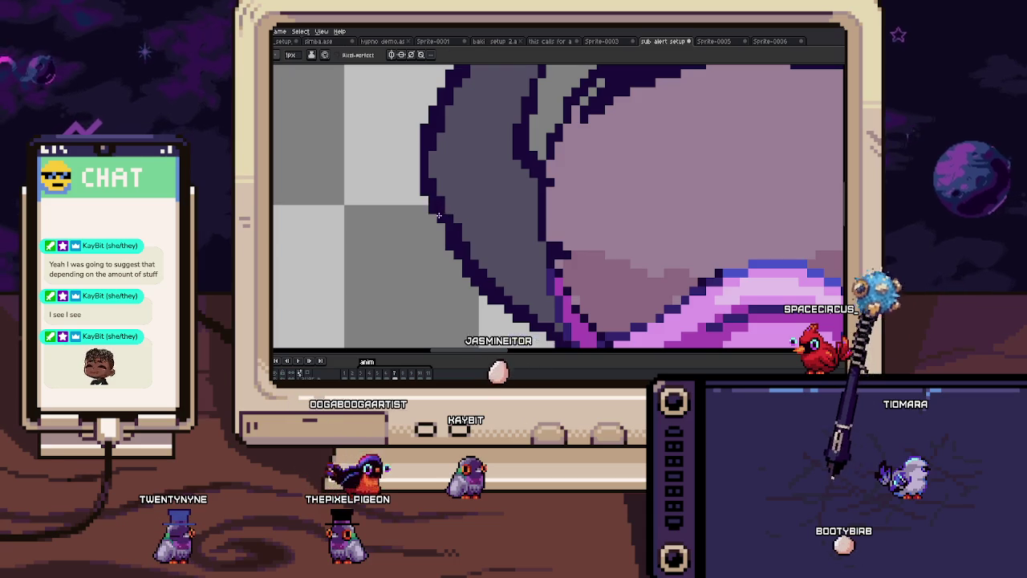
scroll(448, 220, down, 4)
scroll(488, 227, up, 2)
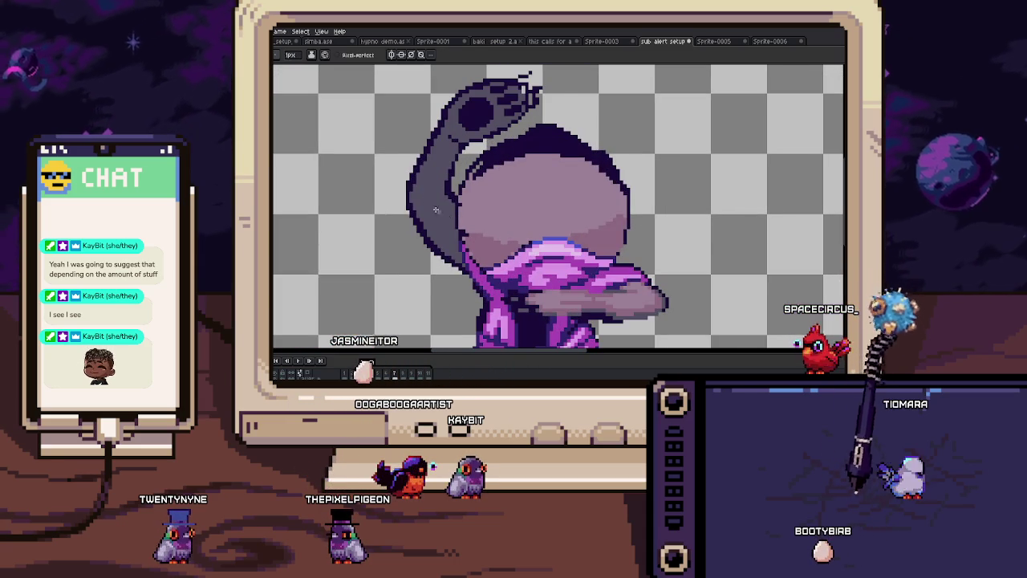
scroll(449, 218, up, 1)
drag(417, 194, 434, 183)
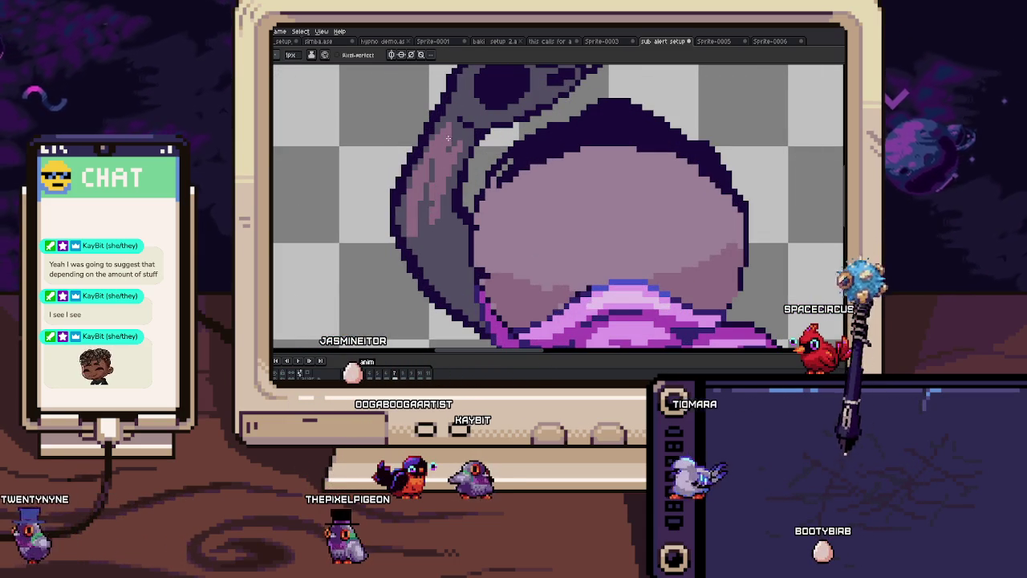
Step: Step through neighbouring frames to compare the new pink marking
key(Right)
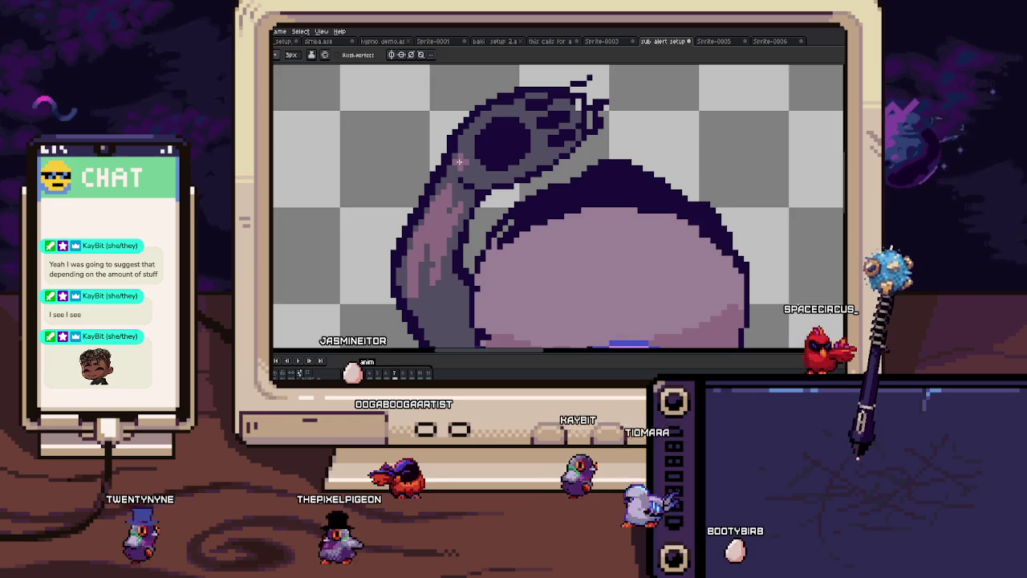
scroll(437, 164, up, 2)
scroll(432, 168, up, 1)
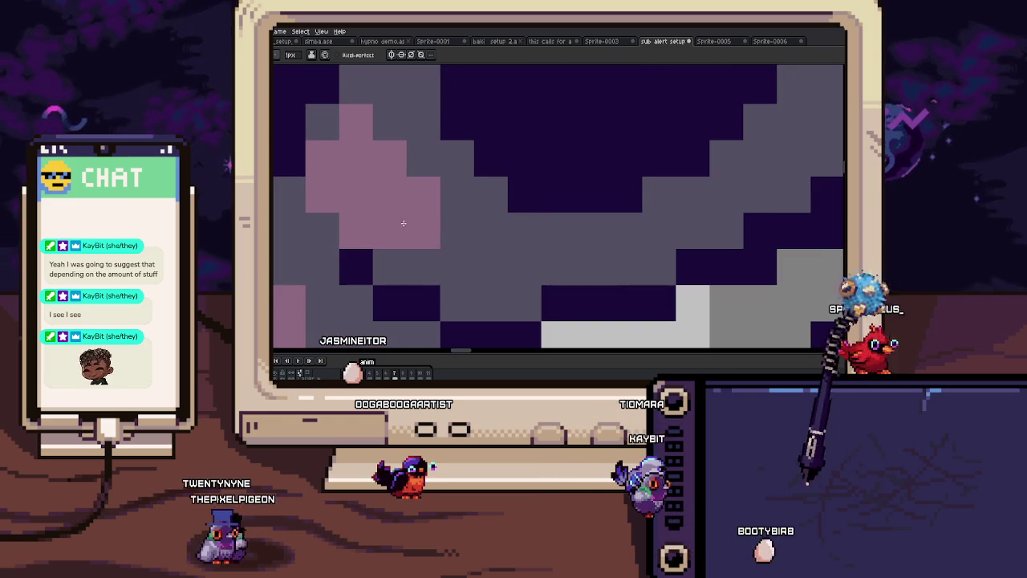
key(Right)
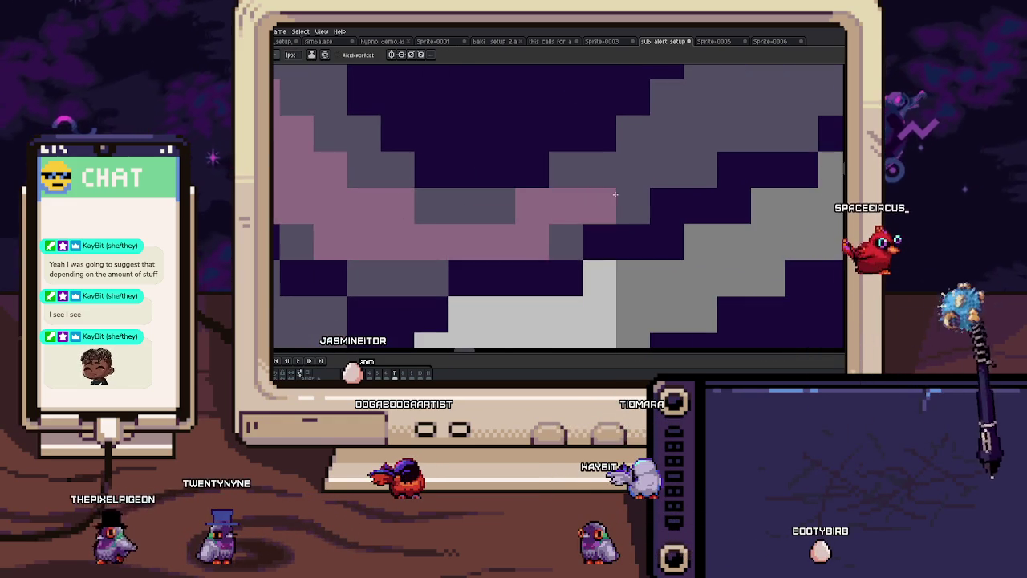
scroll(625, 193, down, 1)
scroll(631, 188, down, 1)
scroll(630, 188, down, 2)
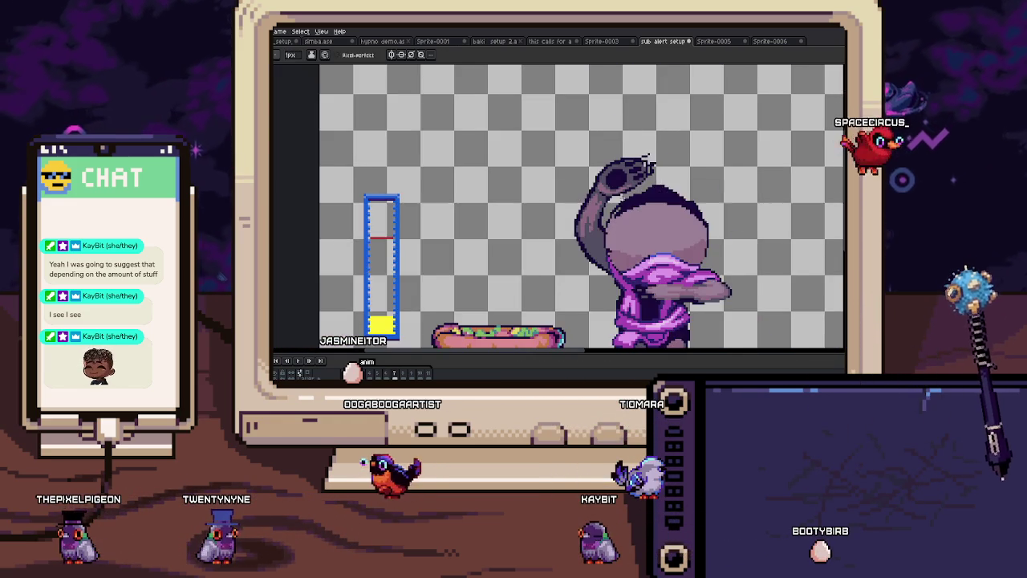
scroll(589, 130, up, 2)
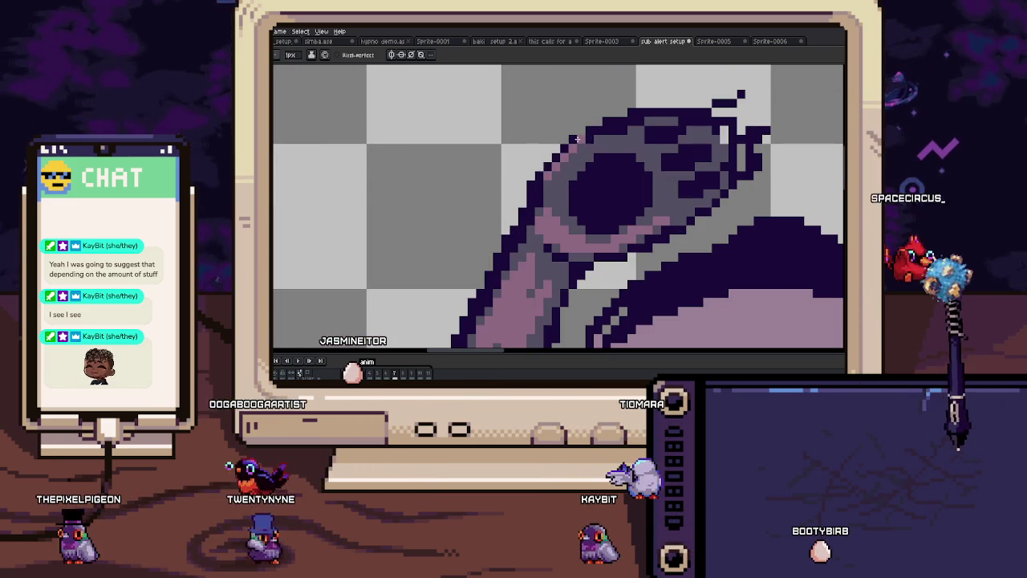
scroll(611, 130, down, 1)
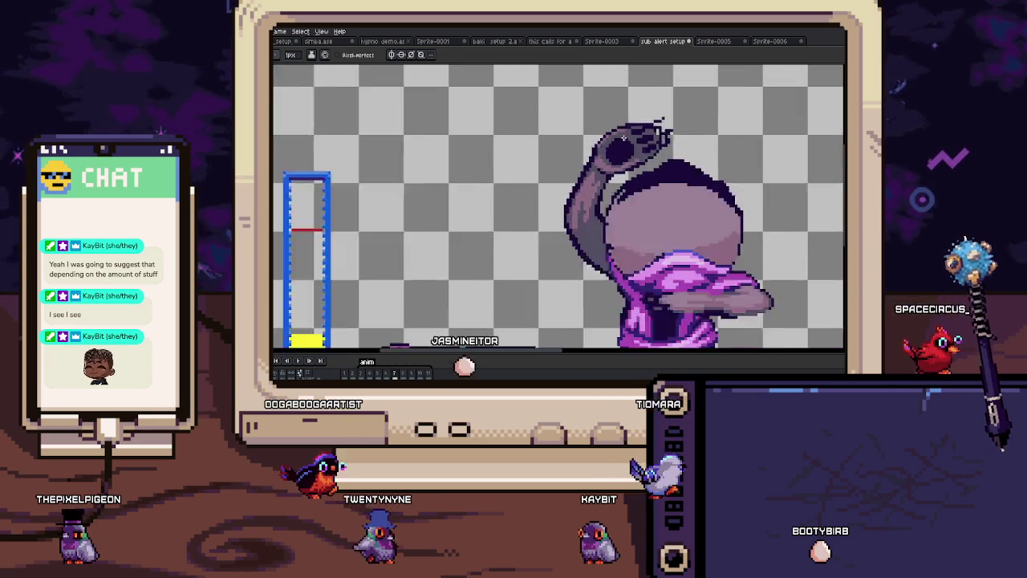
scroll(611, 132, down, 1)
scroll(609, 154, up, 2)
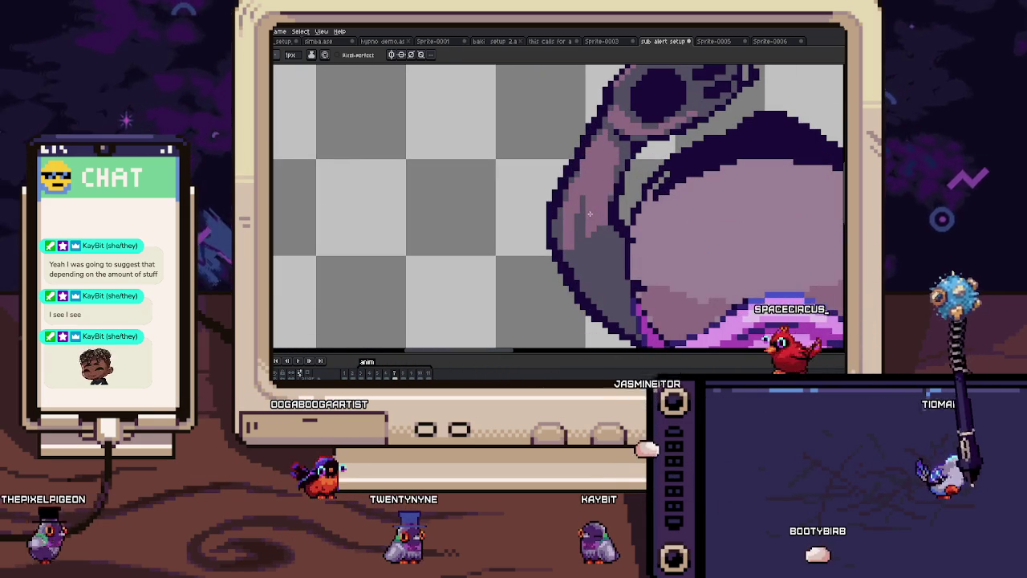
scroll(587, 216, down, 1)
scroll(590, 211, down, 1)
scroll(595, 200, up, 1)
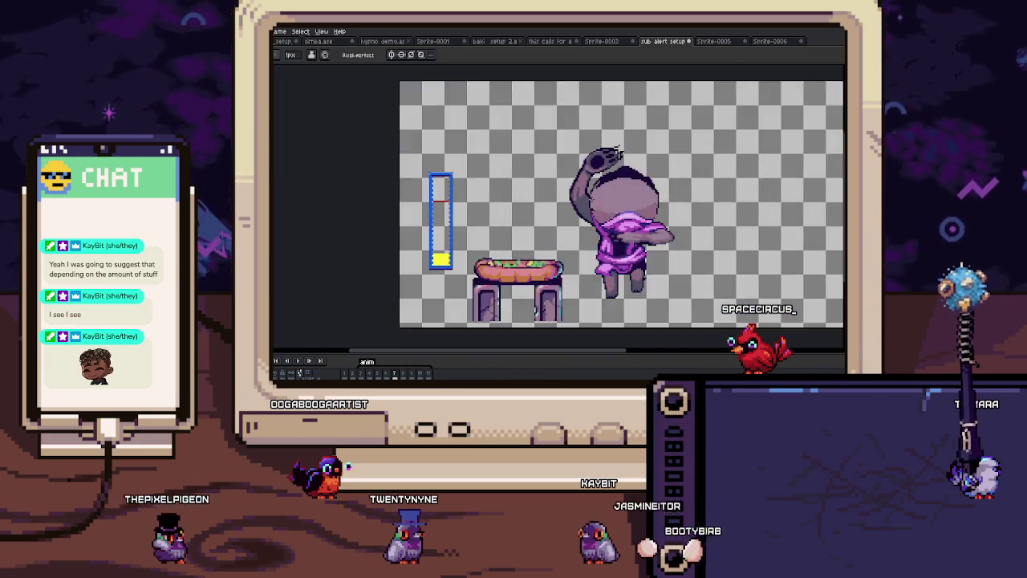
scroll(600, 193, up, 1)
scroll(600, 193, up, 1)
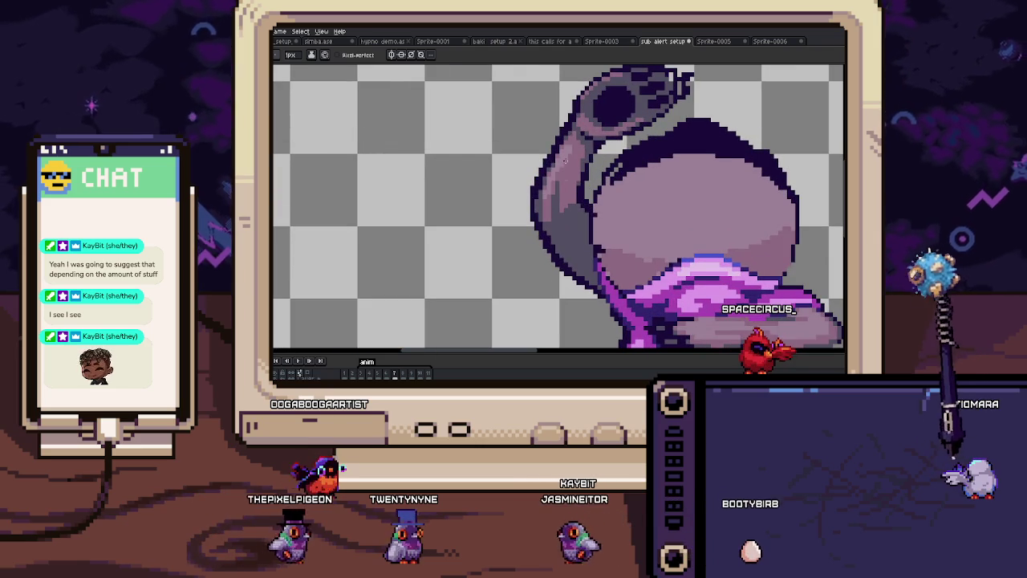
scroll(571, 164, up, 1)
Step: Sample a dark colour from the sprite with the Eyedropper
key(alt)
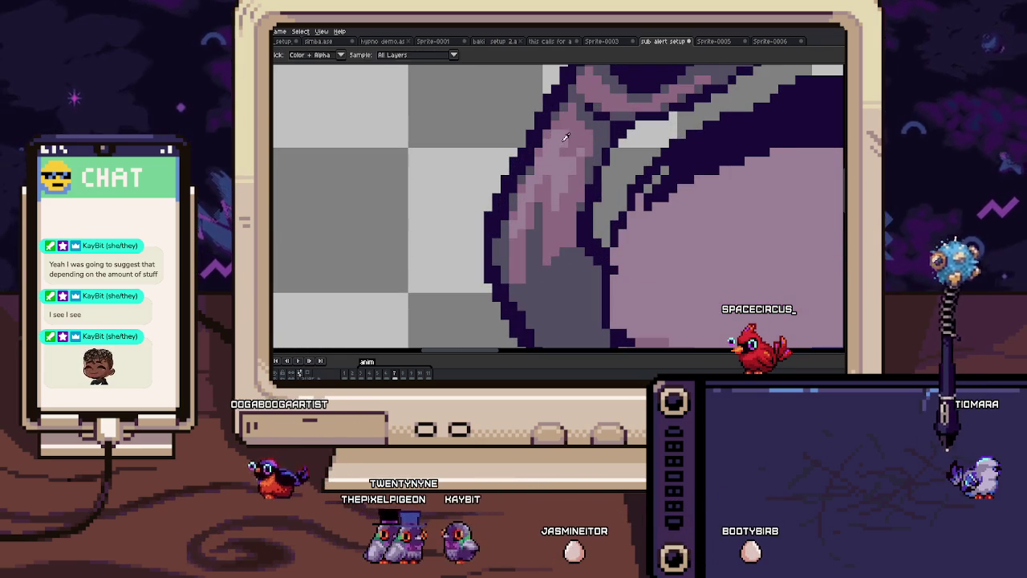
scroll(569, 124, down, 4)
scroll(569, 124, down, 1)
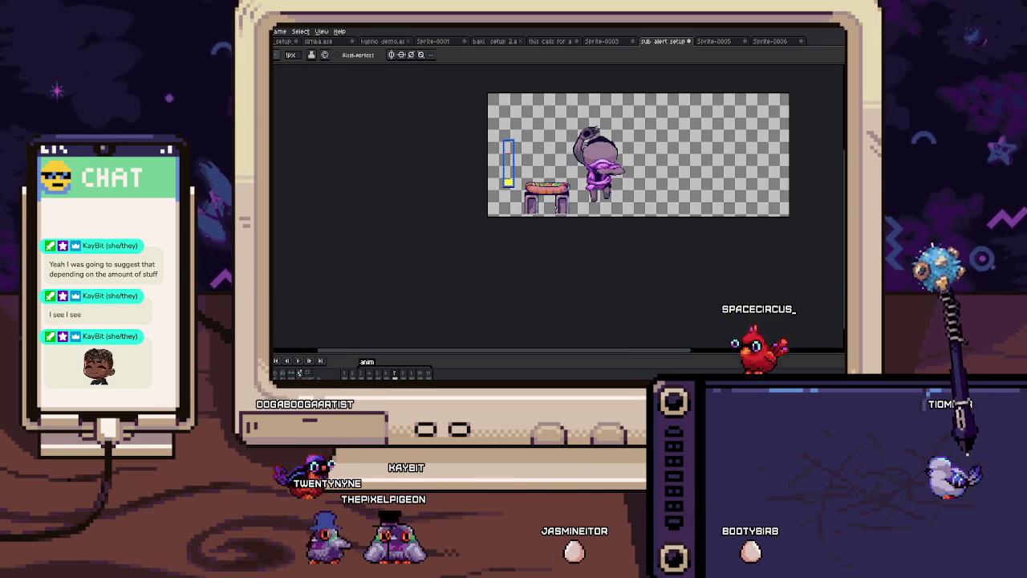
scroll(581, 163, up, 3)
scroll(577, 209, up, 2)
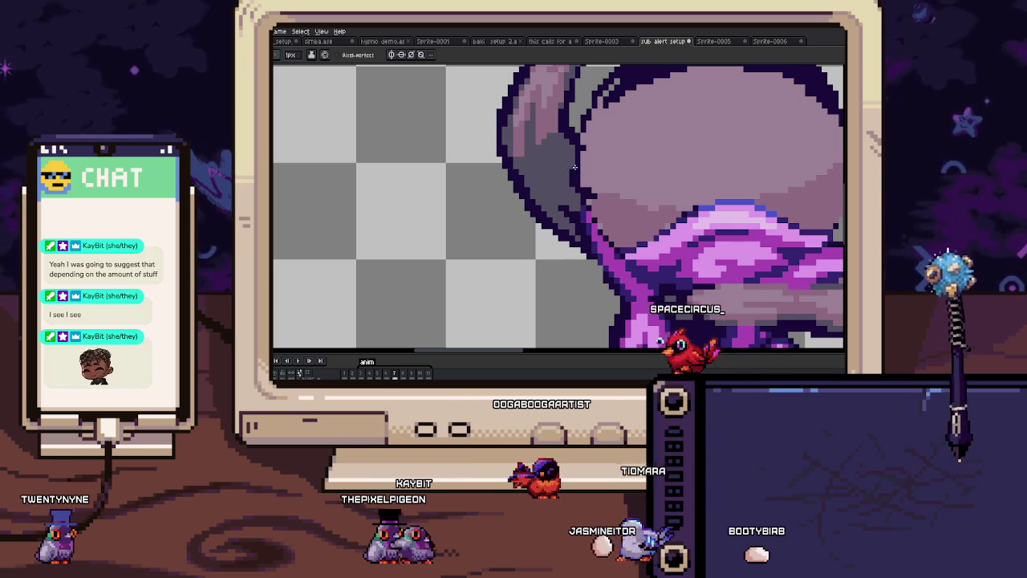
scroll(573, 168, down, 5)
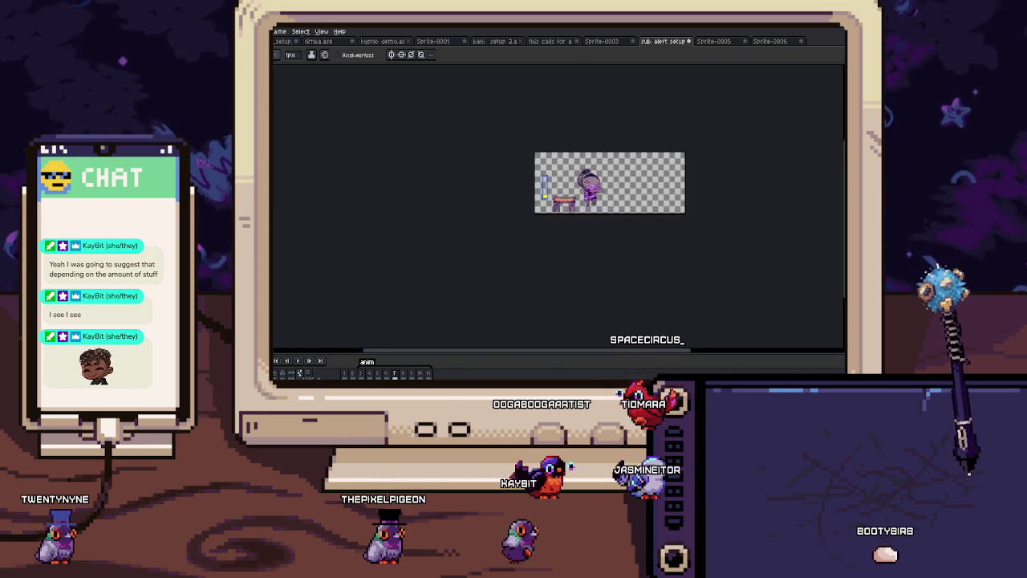
scroll(592, 180, up, 1)
scroll(592, 180, up, 3)
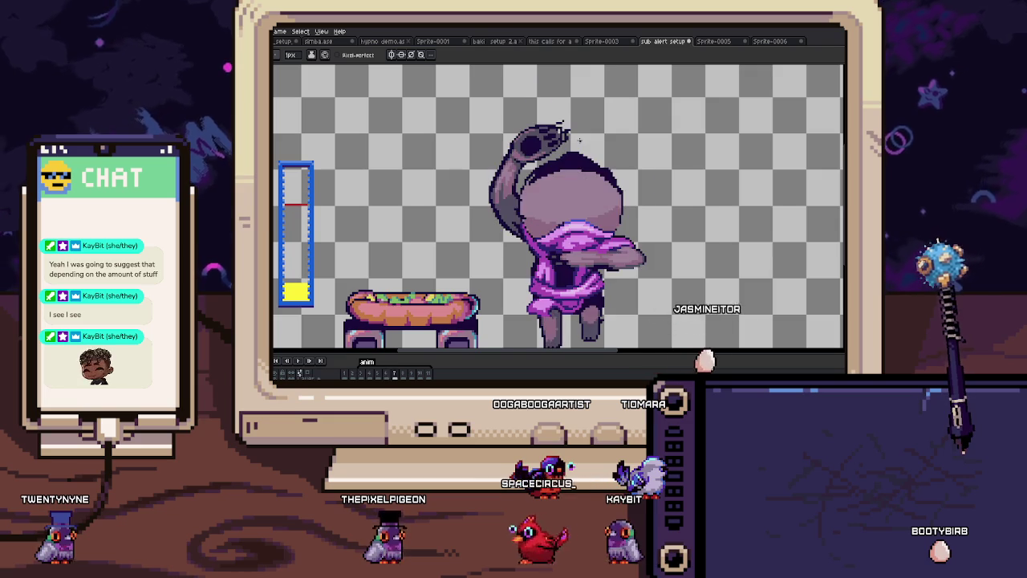
scroll(534, 235, up, 3)
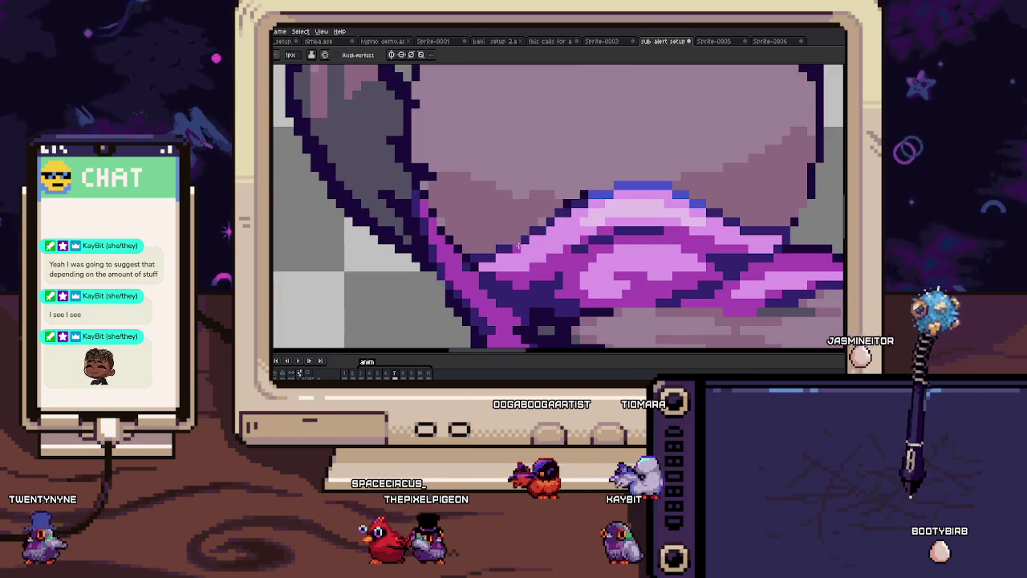
key(i)
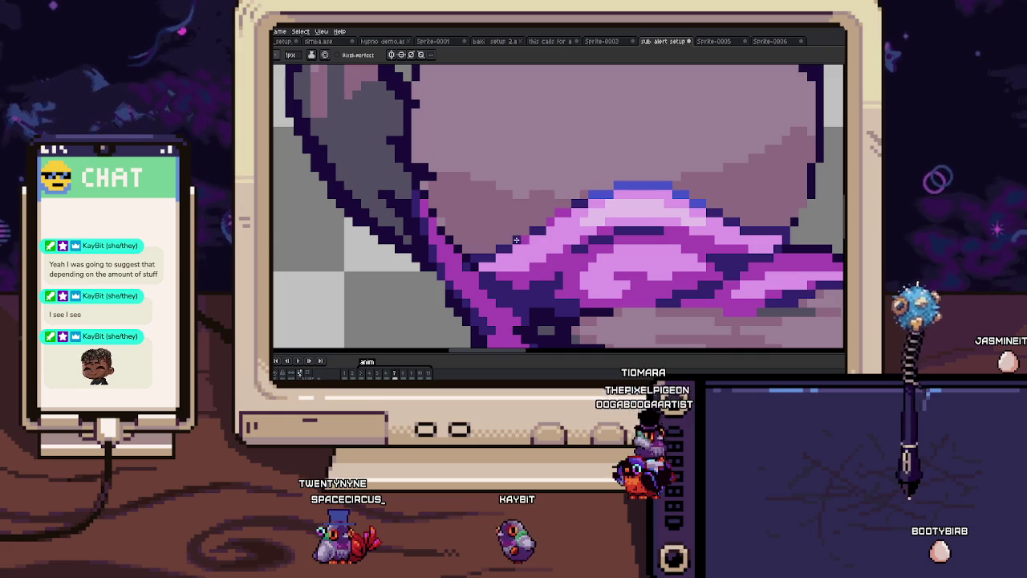
scroll(515, 240, down, 3)
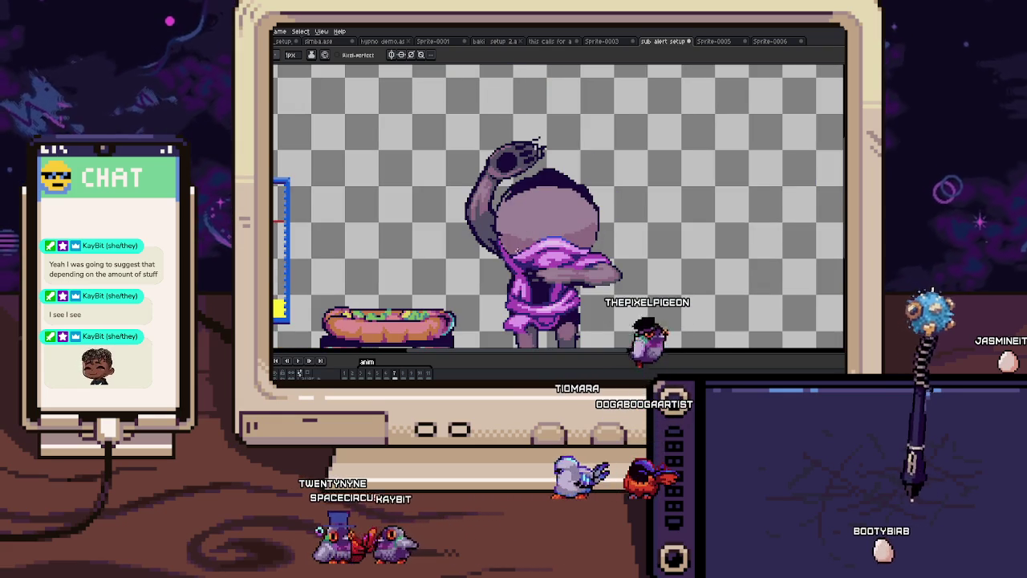
scroll(485, 239, up, 1)
scroll(485, 239, up, 1)
scroll(485, 239, up, 1)
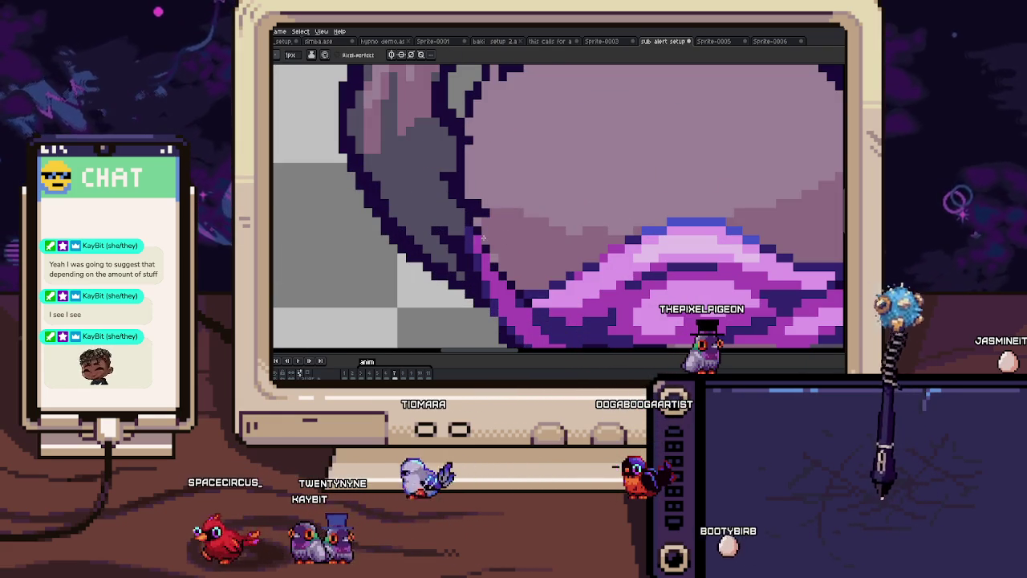
Step: Switch to the Pencil with a 2px brush
key(b)
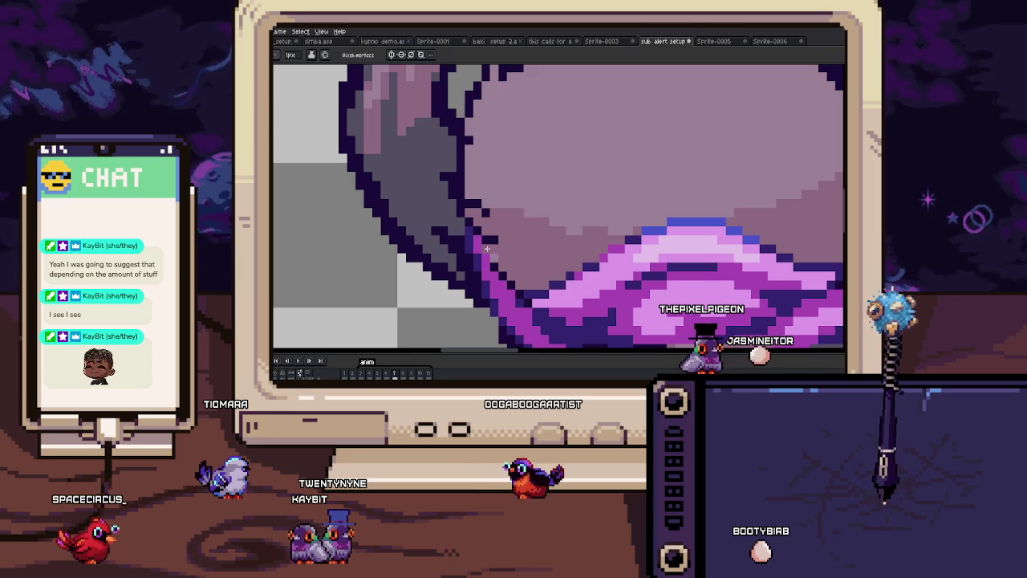
scroll(502, 258, down, 3)
scroll(505, 257, down, 2)
scroll(517, 253, up, 1)
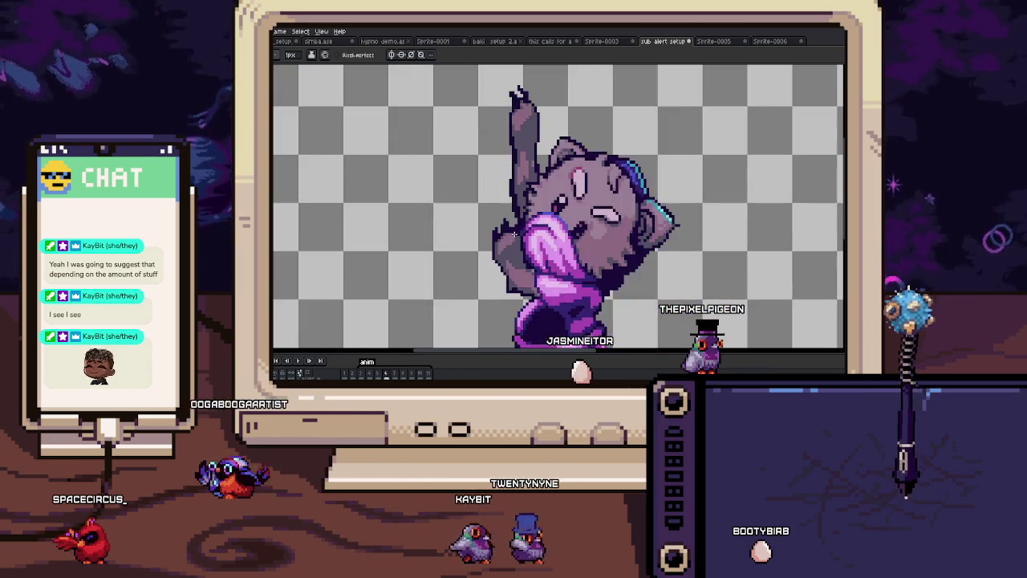
scroll(526, 233, up, 1)
scroll(532, 211, up, 1)
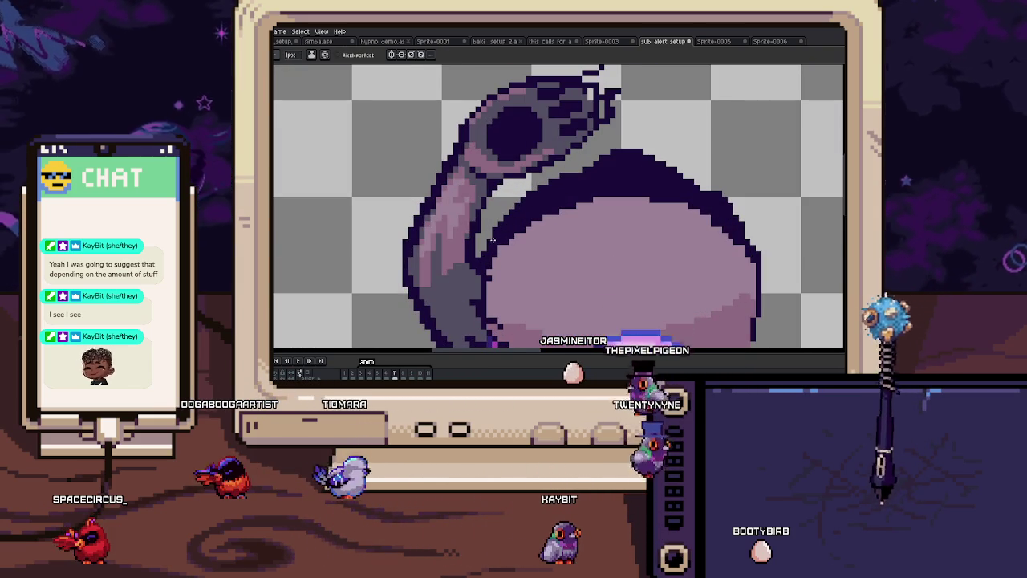
key(plus)
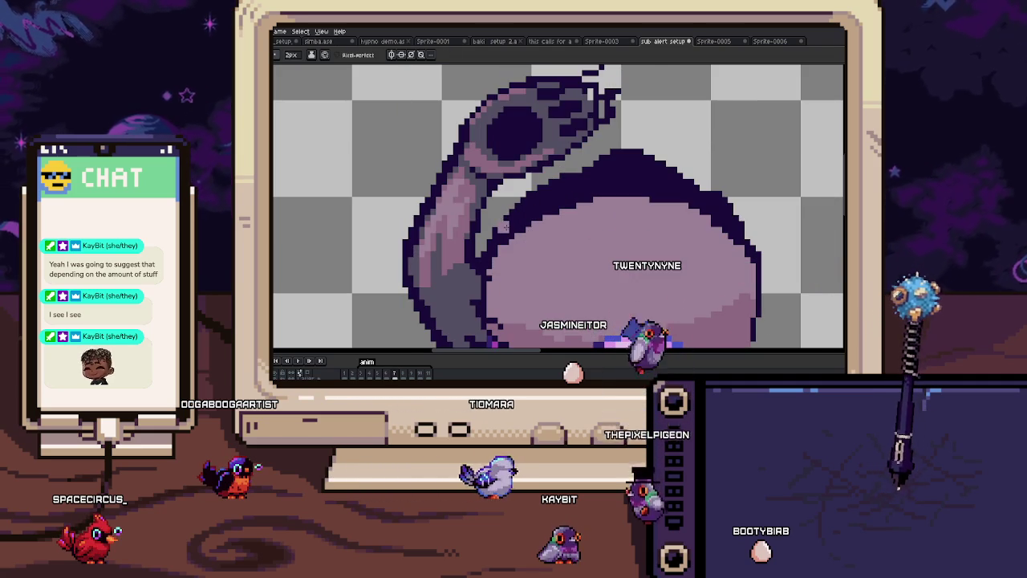
scroll(491, 212, down, 3)
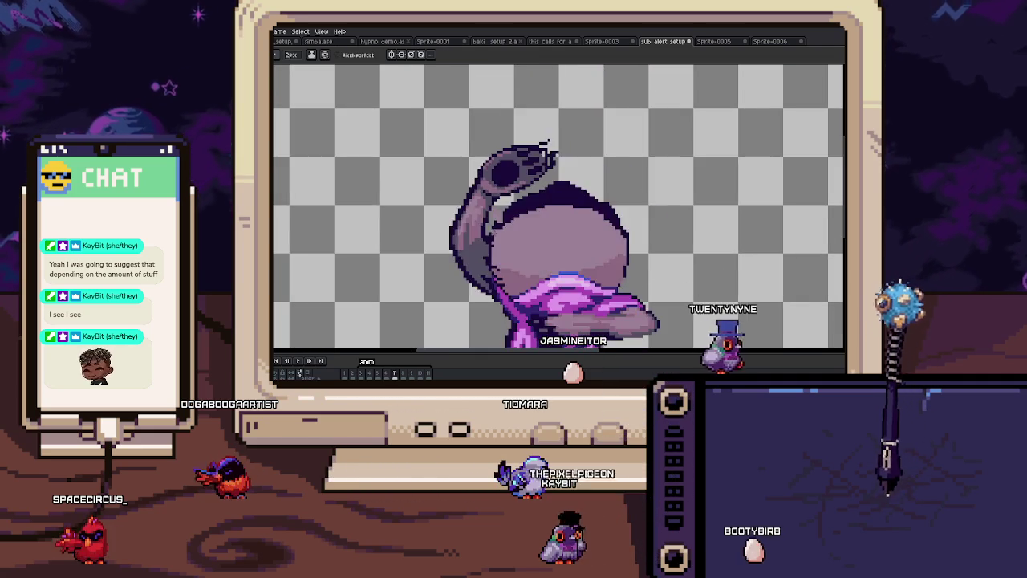
scroll(494, 215, up, 4)
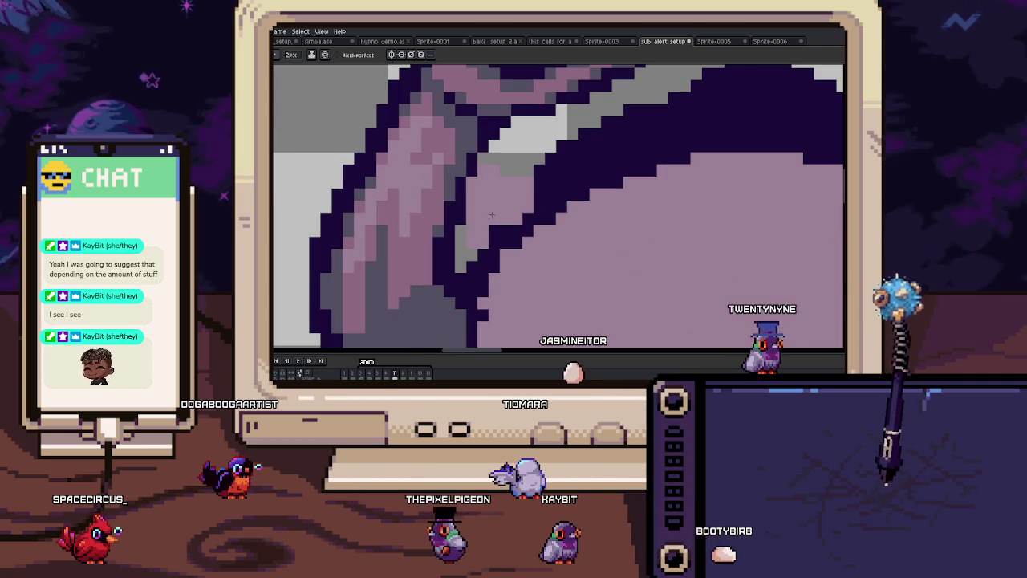
scroll(474, 249, down, 2)
scroll(474, 250, down, 1)
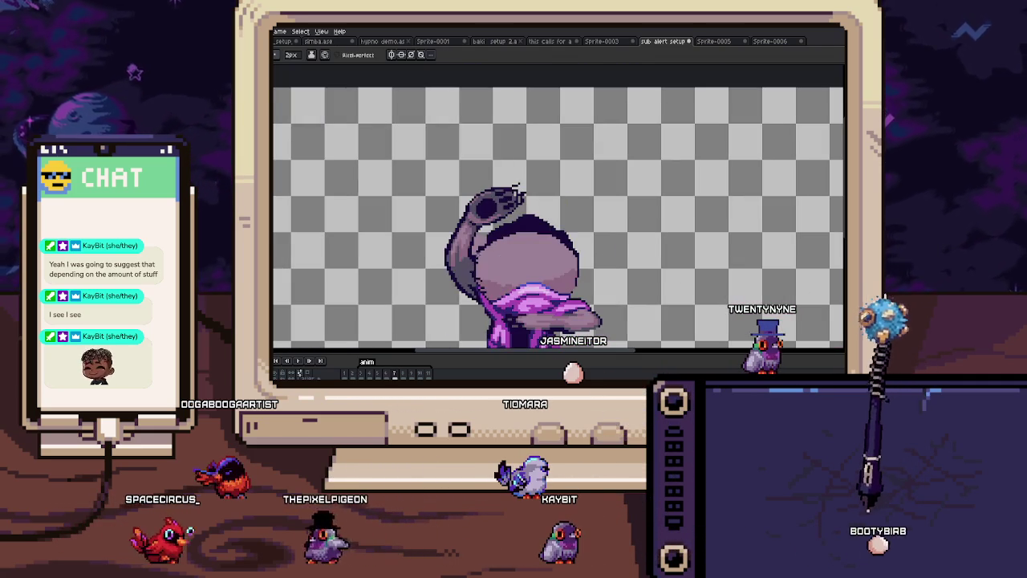
scroll(477, 243, up, 3)
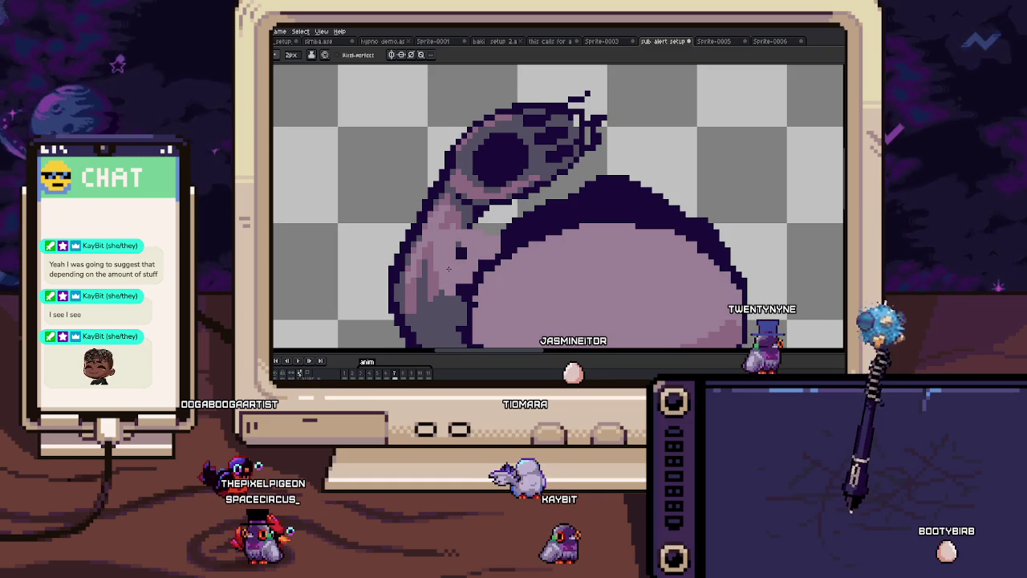
scroll(459, 312, down, 2)
scroll(463, 248, up, 2)
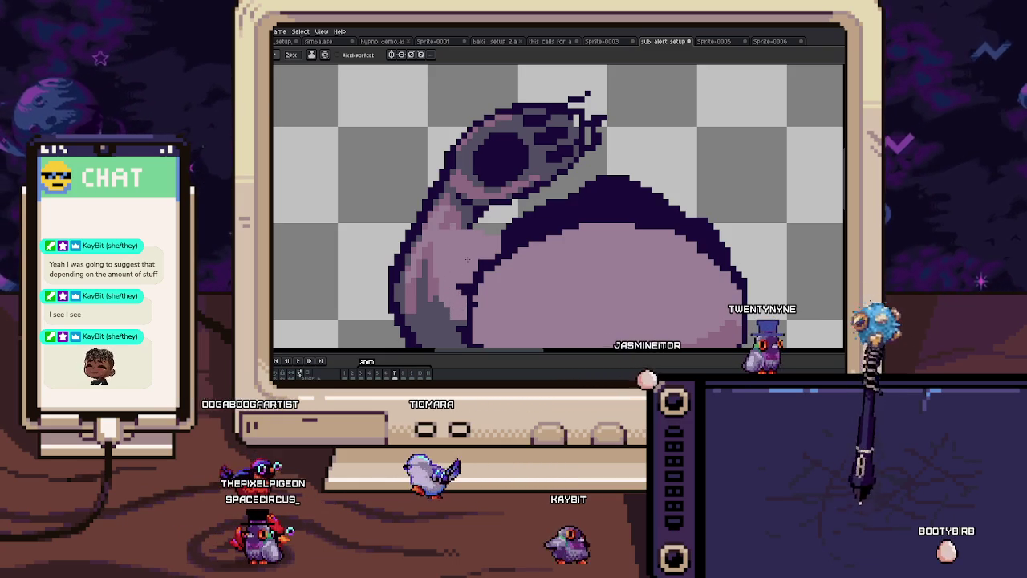
scroll(484, 262, down, 2)
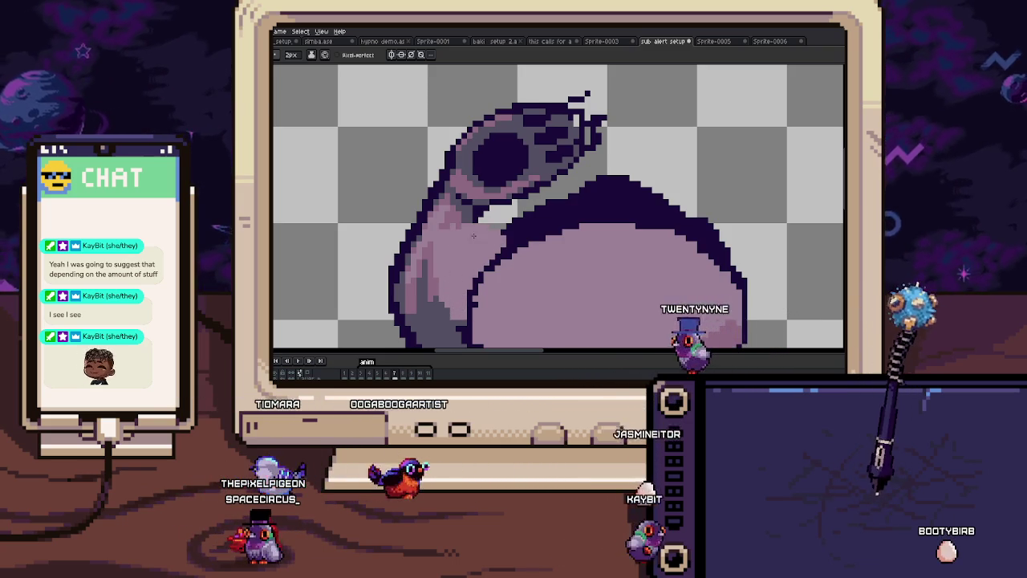
scroll(463, 237, up, 1)
scroll(464, 238, down, 2)
scroll(484, 304, up, 3)
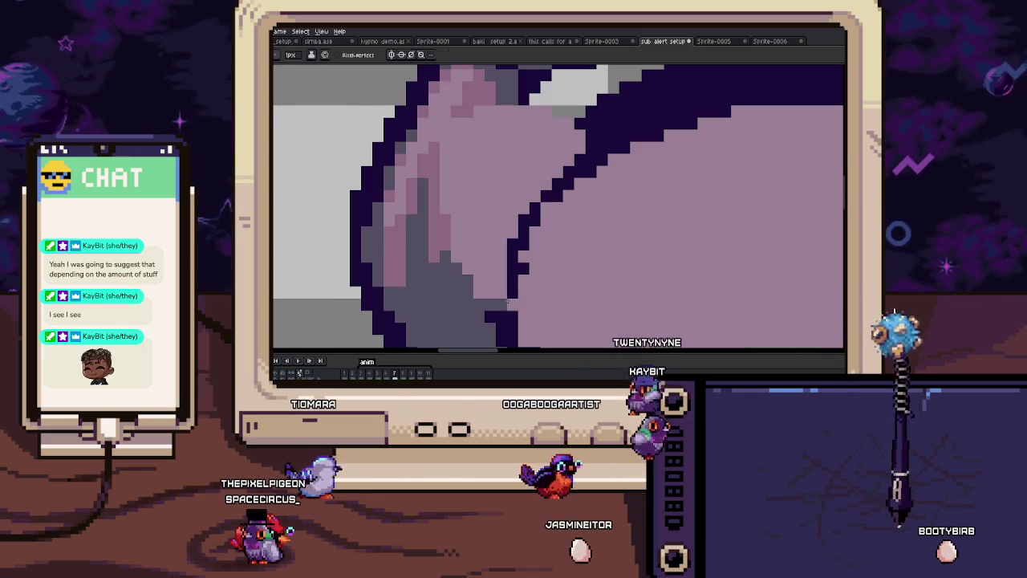
Step: Draw dark outline pixels along the arm's edge up to the round object
drag(484, 304, 463, 278)
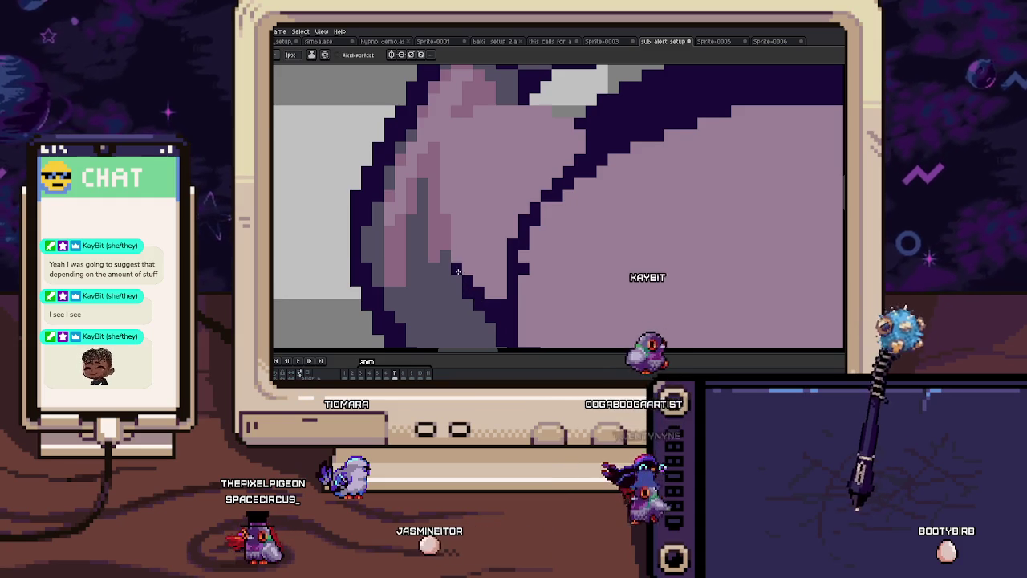
scroll(454, 257, up, 1)
scroll(446, 233, up, 1)
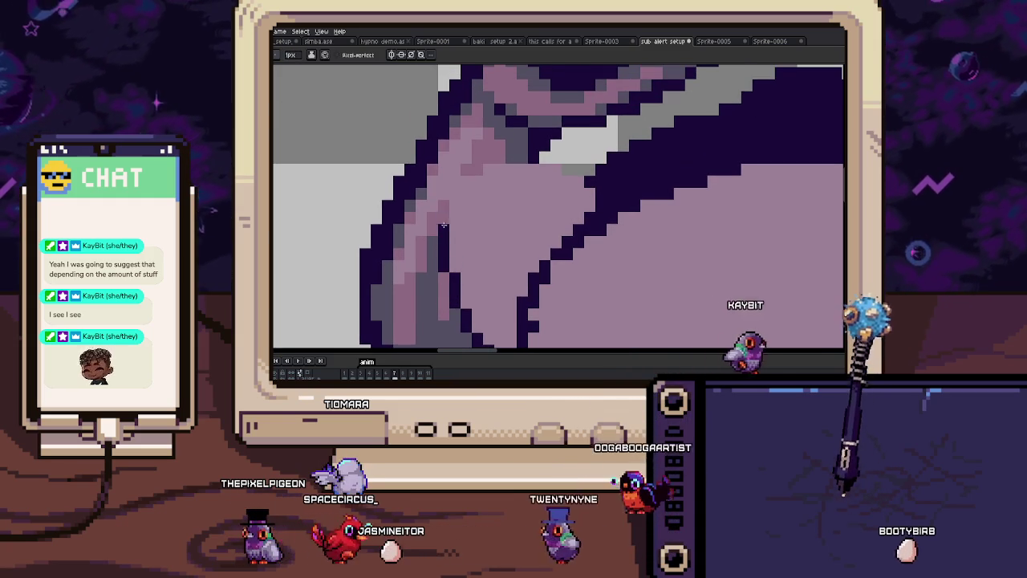
mouse_move(443, 229)
mouse_down()
mouse_move(465, 169)
mouse_move(481, 167)
mouse_up()
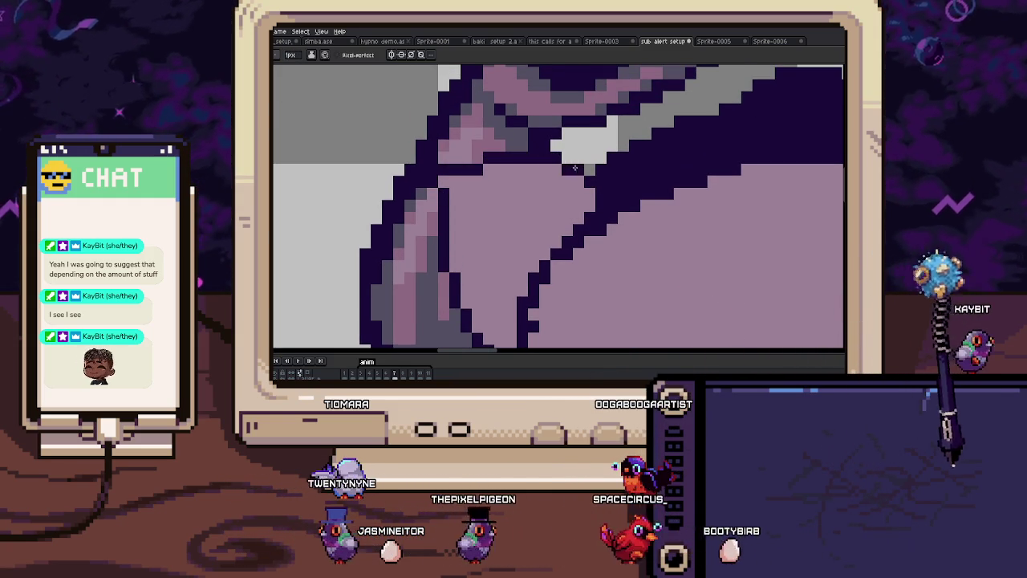
scroll(559, 166, down, 3)
scroll(561, 173, up, 3)
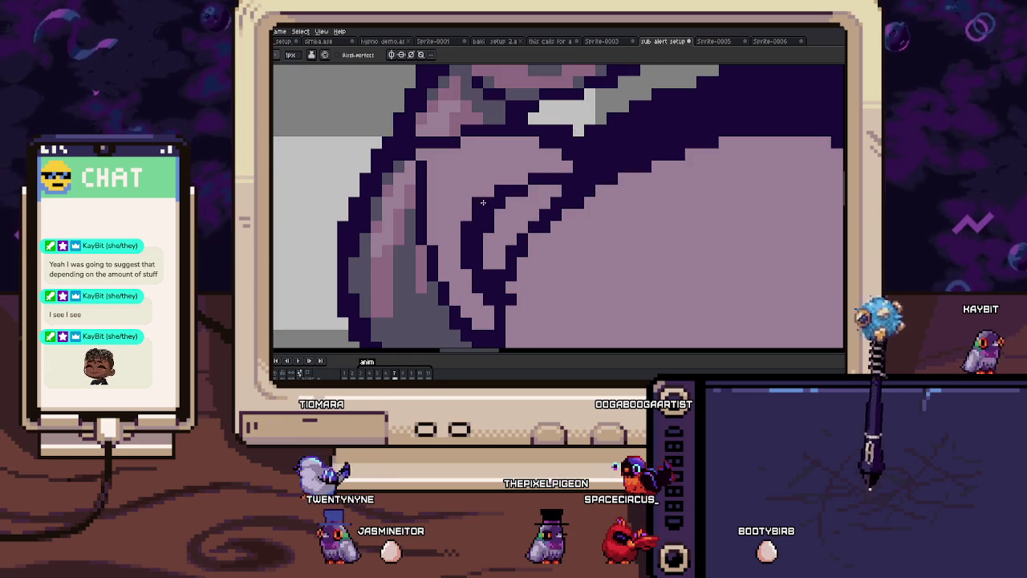
Step: Fill the enclosed light gap with dark purple and preview the animation
click(531, 222)
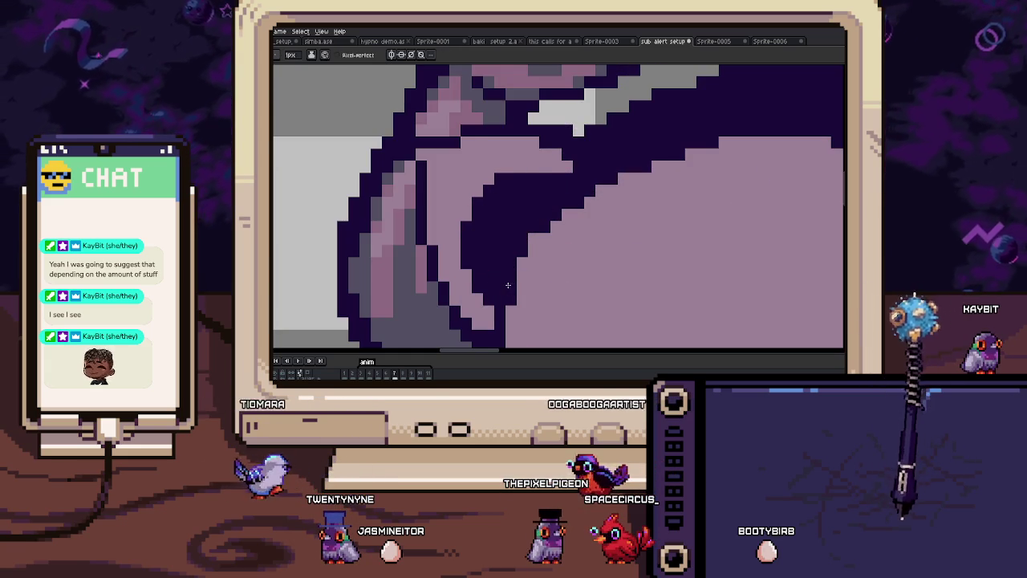
scroll(505, 250, down, 3)
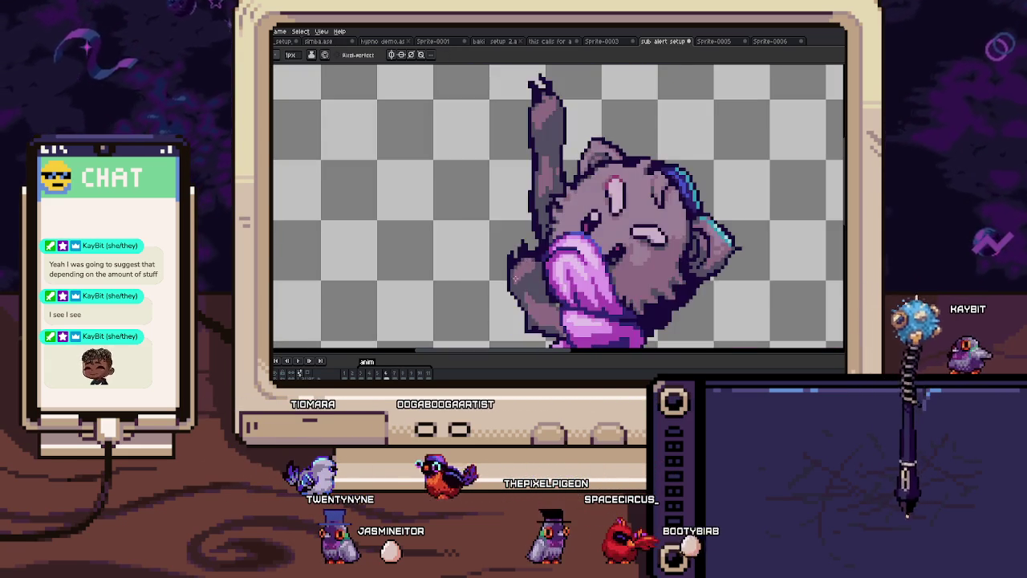
scroll(514, 257, up, 2)
scroll(518, 263, up, 1)
key(Return)
scroll(522, 249, down, 3)
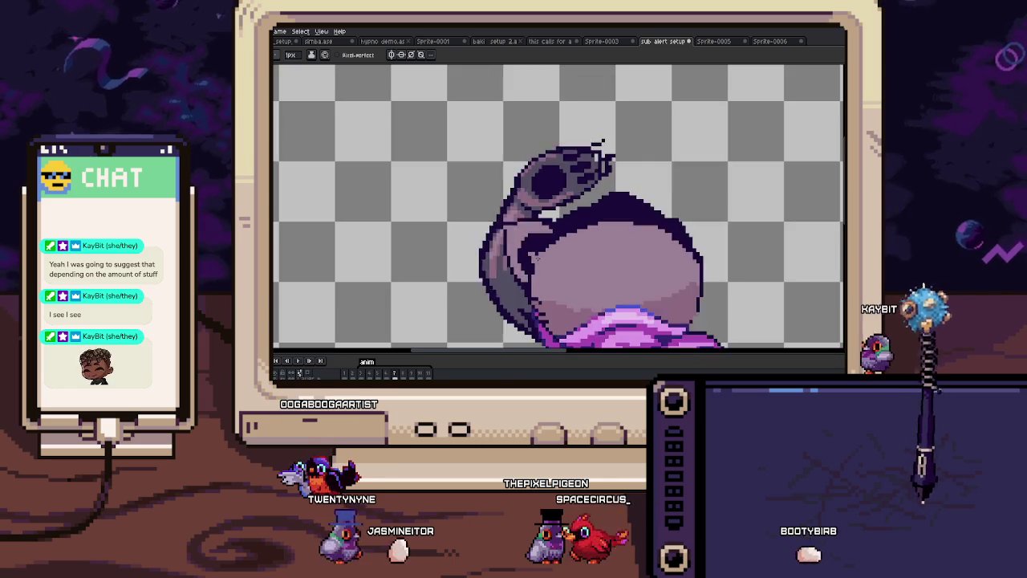
scroll(585, 213, up, 3)
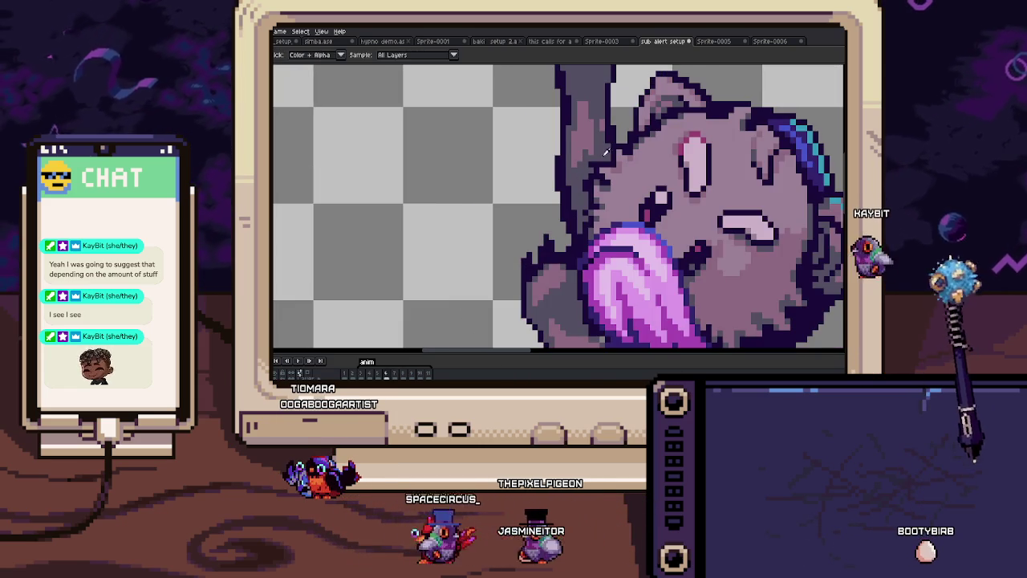
scroll(545, 217, down, 1)
scroll(513, 219, up, 1)
scroll(505, 220, up, 2)
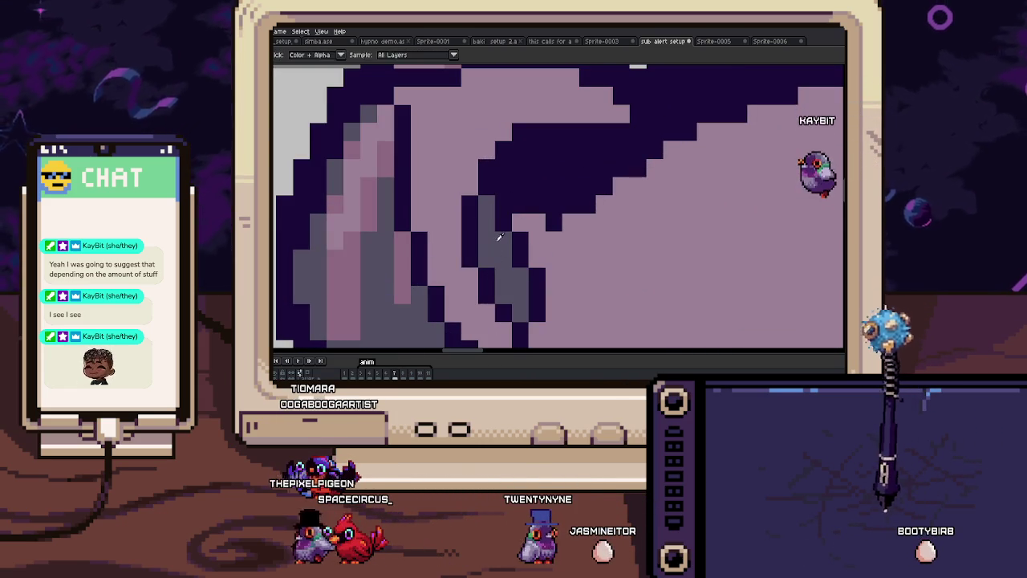
Step: Pick grey from the sprite for the Pencil and check the neighbouring frame
key(b)
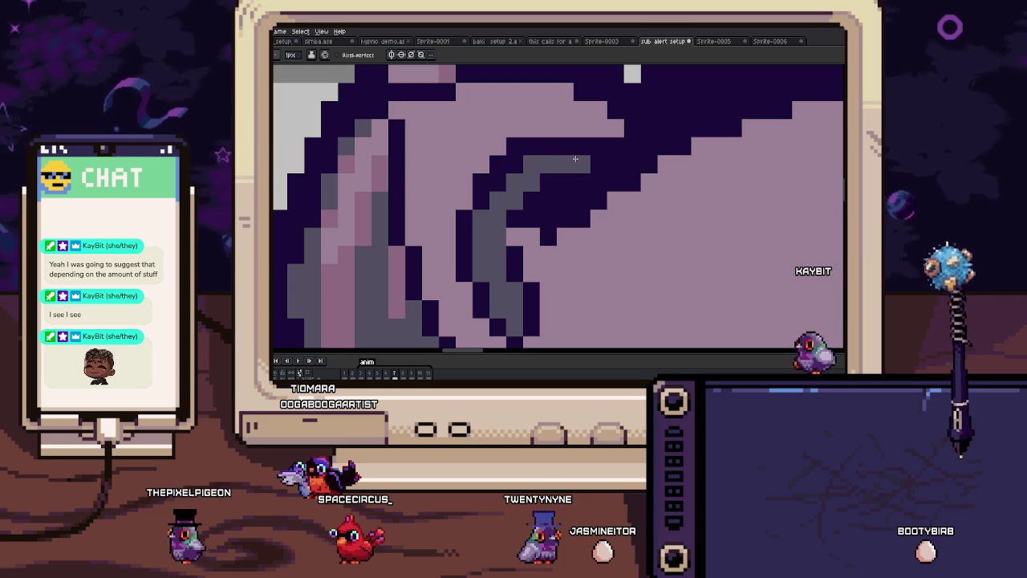
scroll(545, 219, down, 3)
scroll(546, 220, down, 2)
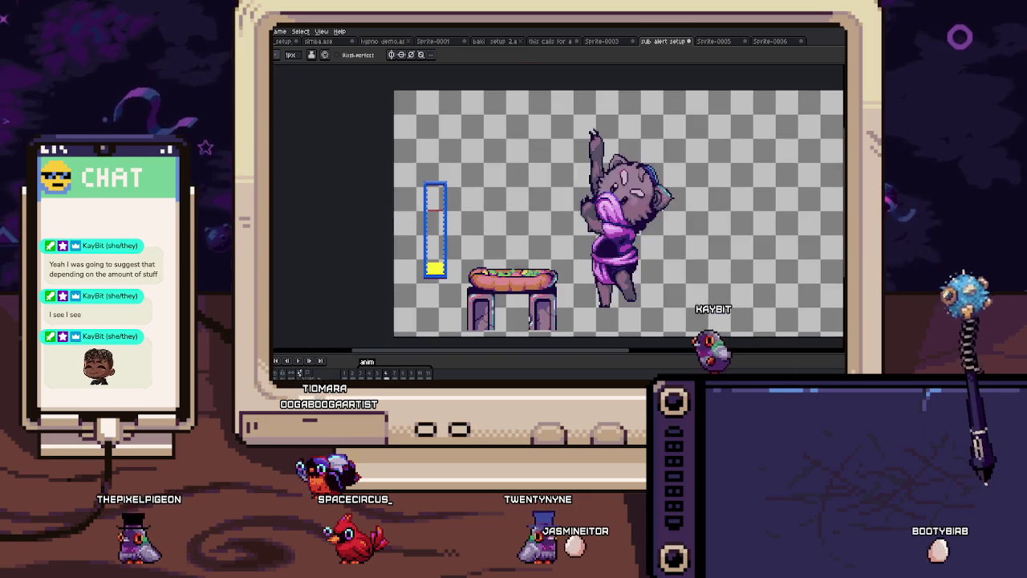
scroll(546, 148, up, 3)
scroll(547, 150, up, 1)
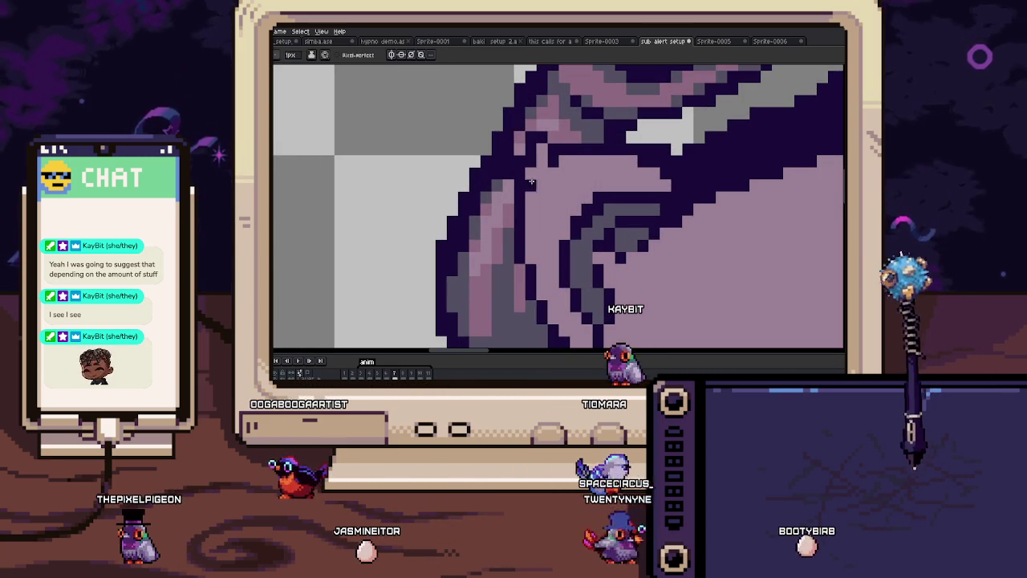
key(i)
key(b)
scroll(529, 161, down, 3)
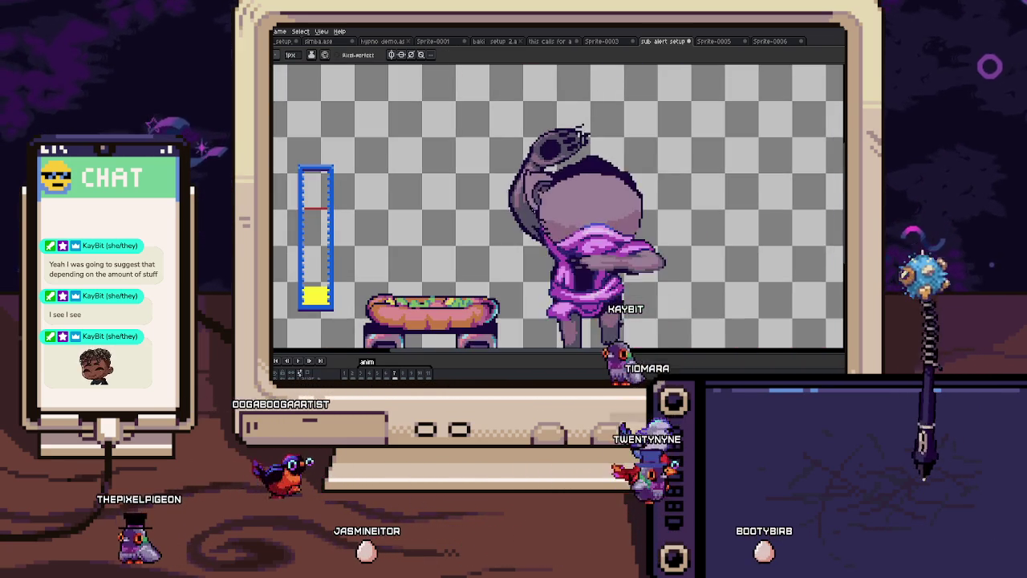
scroll(554, 193, up, 2)
key(Right)
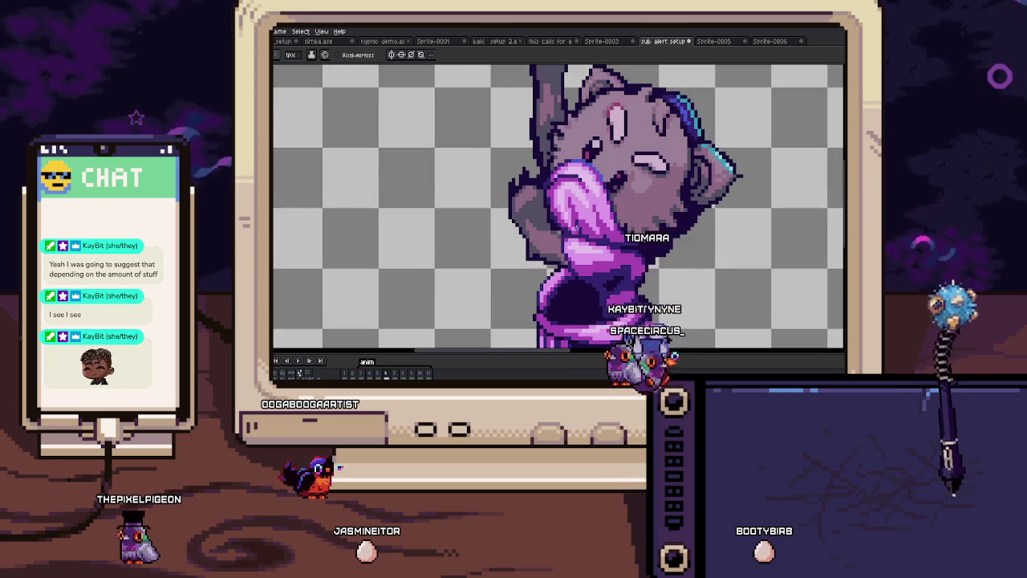
key(Left)
scroll(559, 184, up, 1)
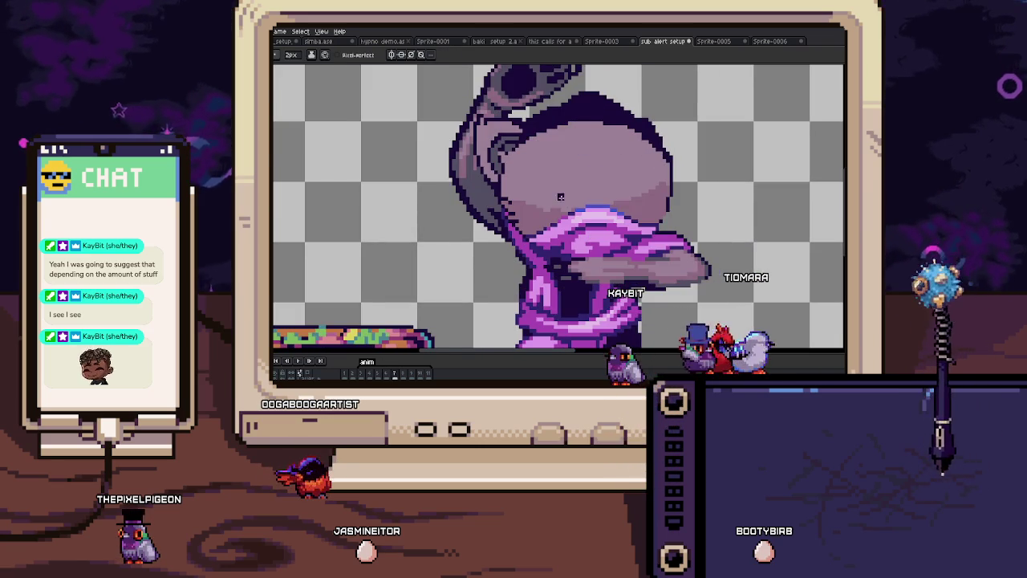
Step: Go to frame 7 and marquee a small rectangle around the eye, then release it
key(Left)
key(Left)
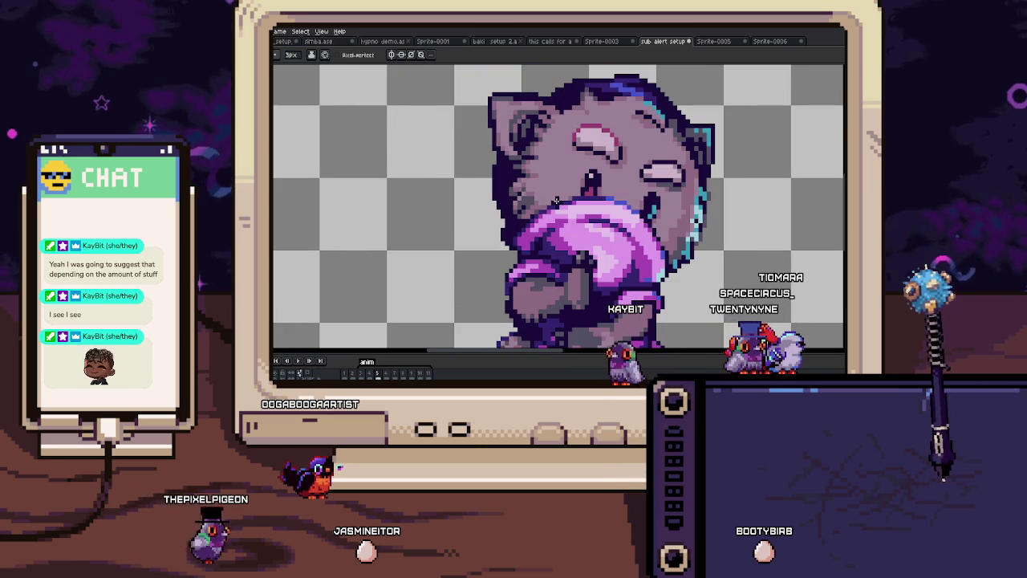
key(Right)
key(Right)
scroll(561, 199, up, 2)
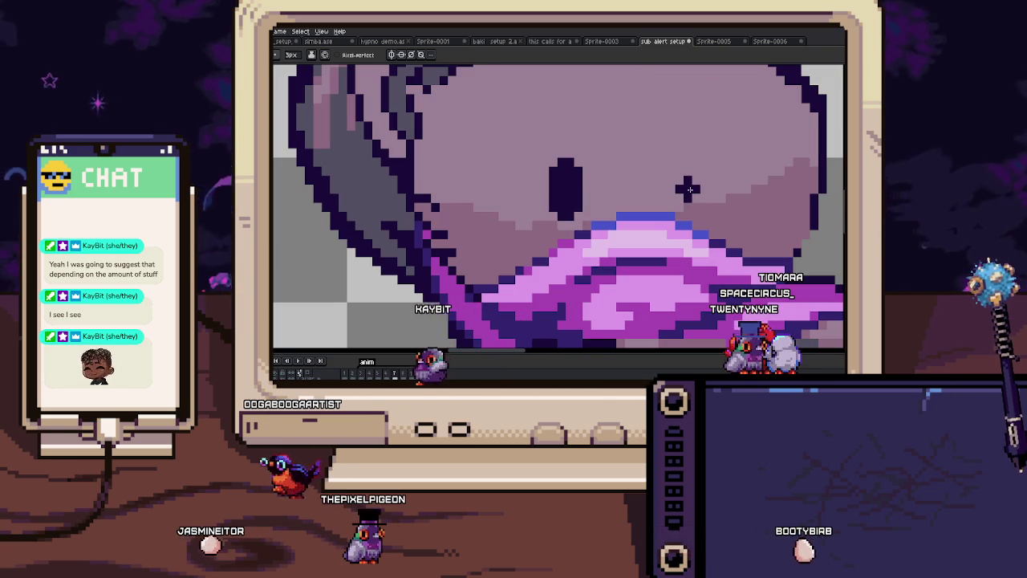
scroll(687, 178, down, 2)
scroll(588, 210, down, 1)
key(m)
scroll(581, 204, up, 1)
scroll(558, 186, up, 1)
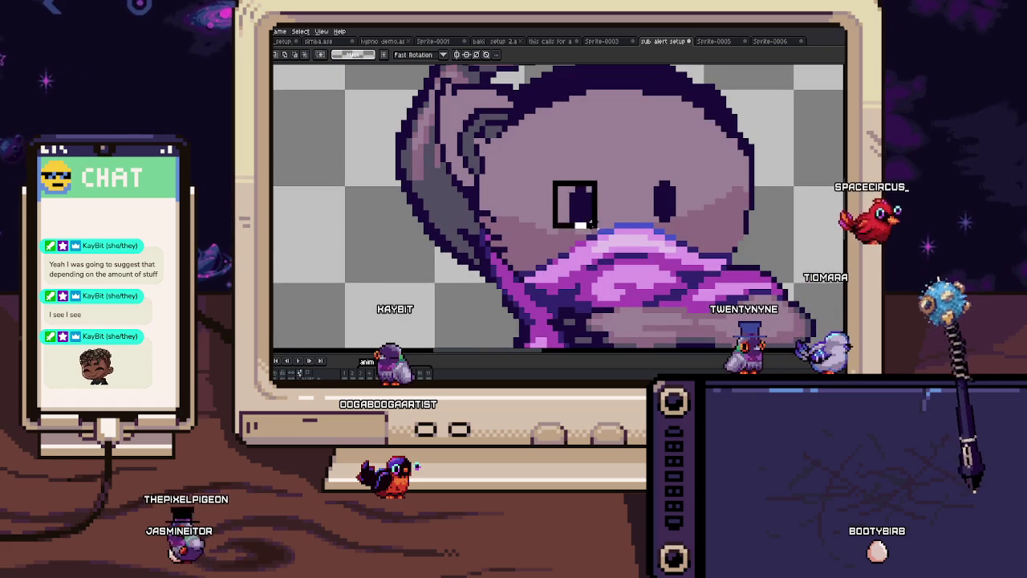
drag(594, 225, 590, 226)
key(Return)
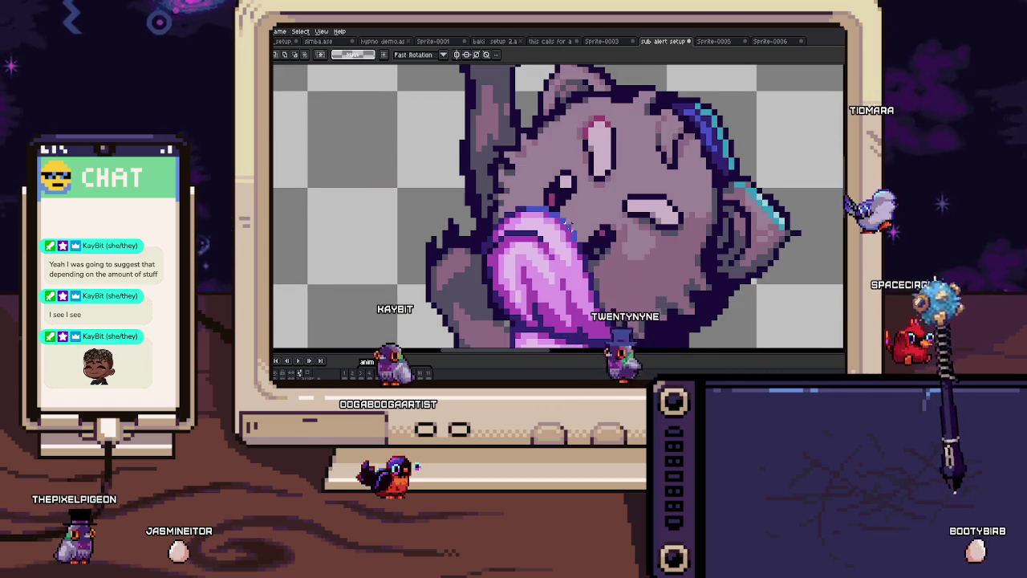
Step: Pick the dark colour and paint a curved row of dark pixels near the head top
key(i)
key(b)
scroll(610, 186, up, 3)
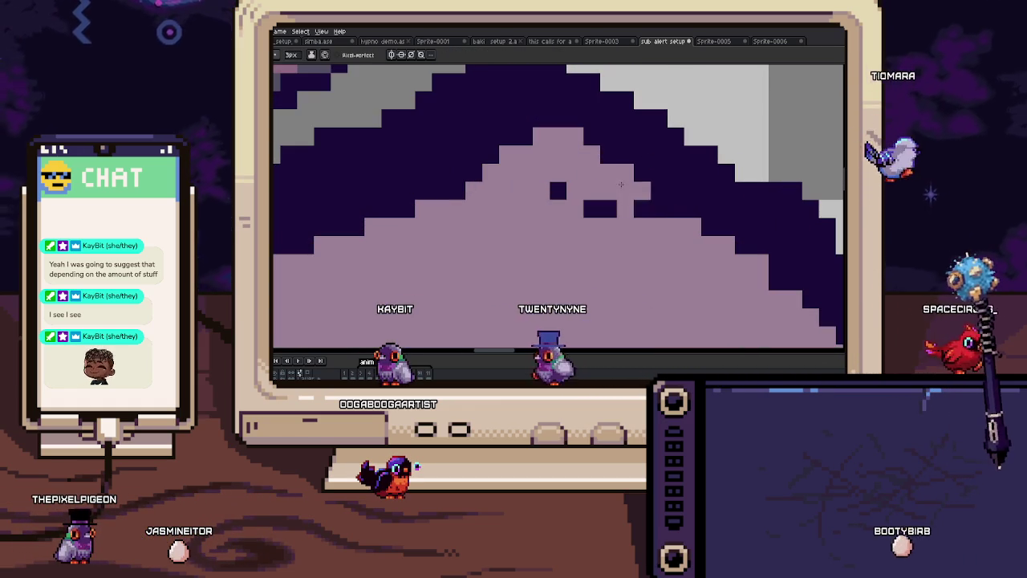
mouse_move(610, 191)
mouse_down()
mouse_move(553, 191)
mouse_move(557, 208)
mouse_up()
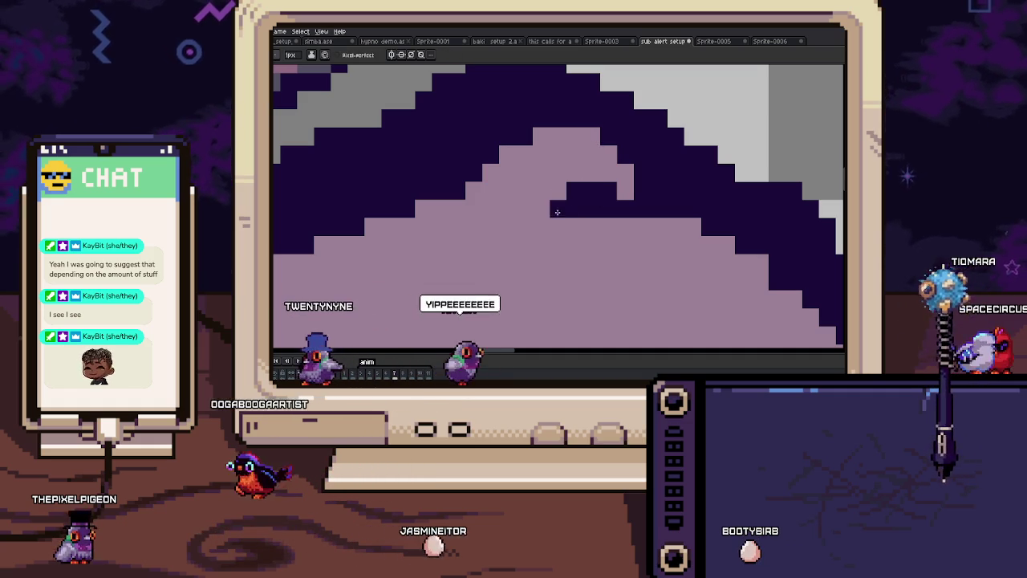
click(541, 244)
scroll(569, 231, down, 2)
scroll(596, 202, down, 1)
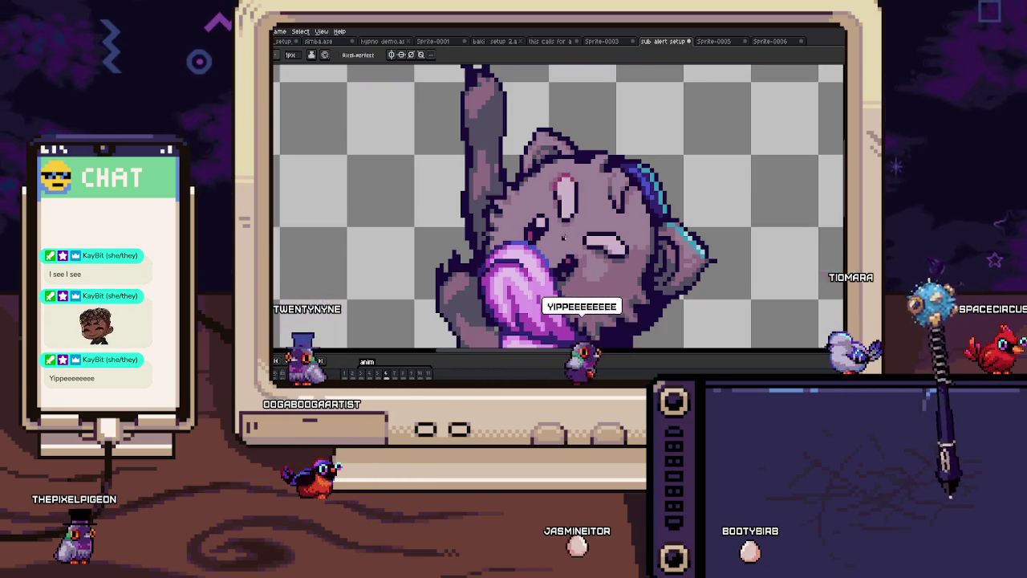
scroll(611, 183, up, 2)
scroll(558, 249, up, 3)
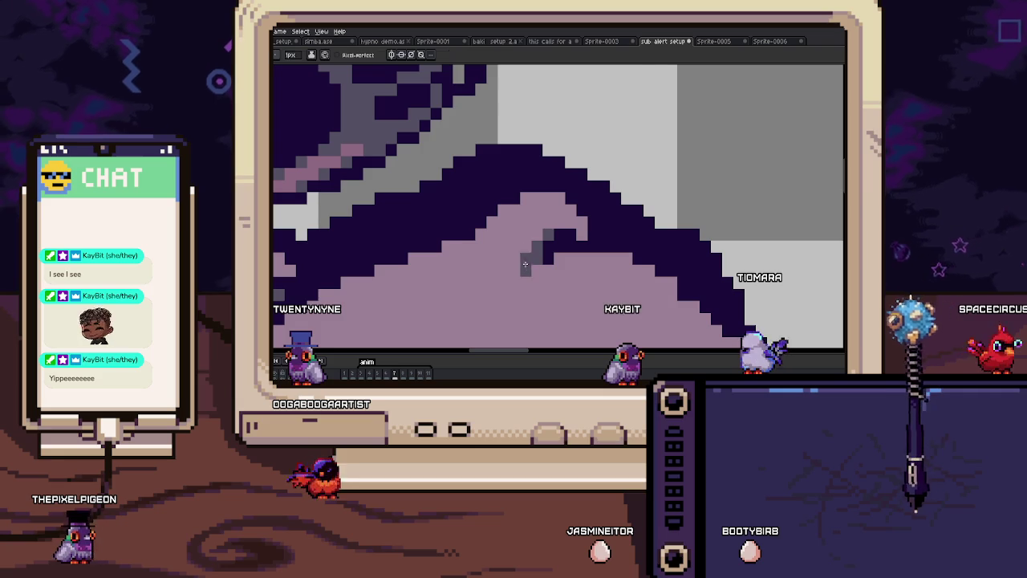
Step: Pick the next shading colour from the sprite and advance to the next frame
scroll(527, 255, down, 3)
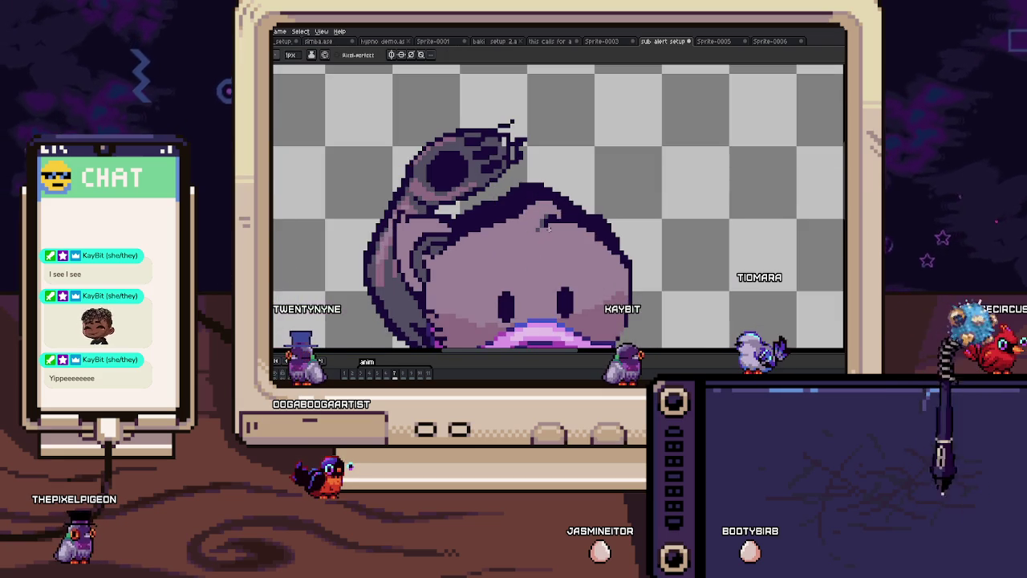
scroll(552, 233, up, 3)
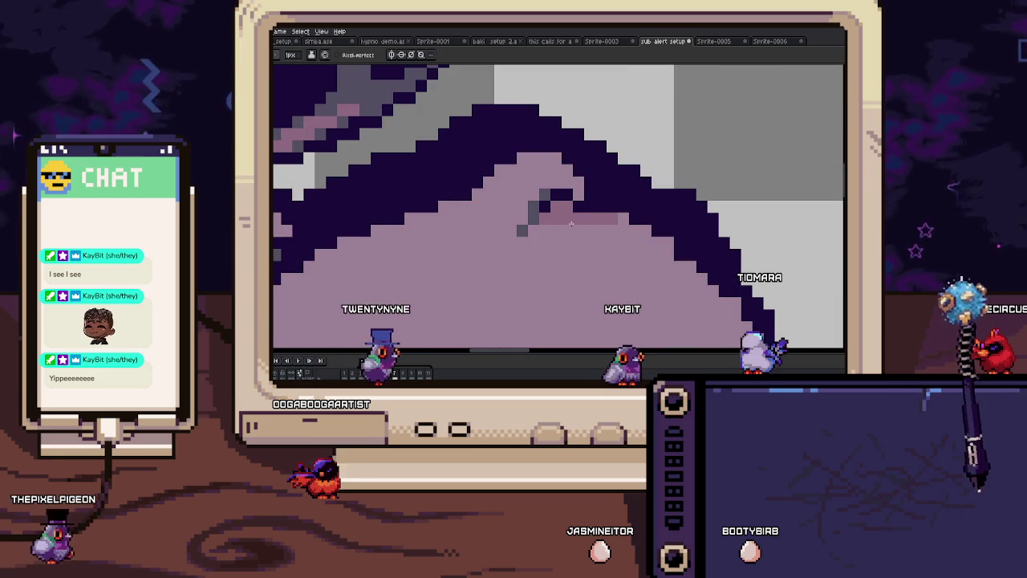
key(i)
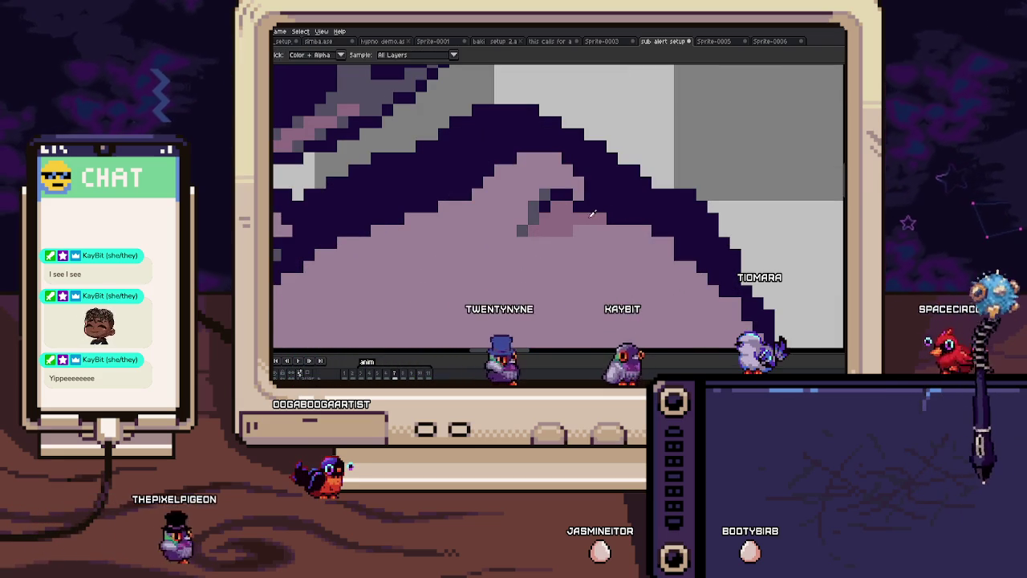
key(b)
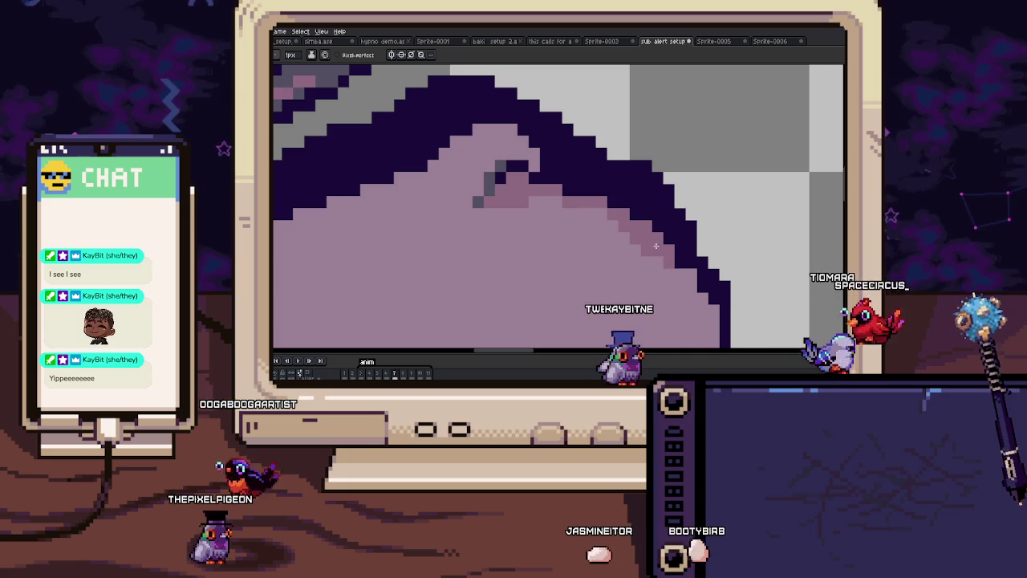
scroll(658, 248, down, 3)
scroll(529, 227, down, 2)
key(Right)
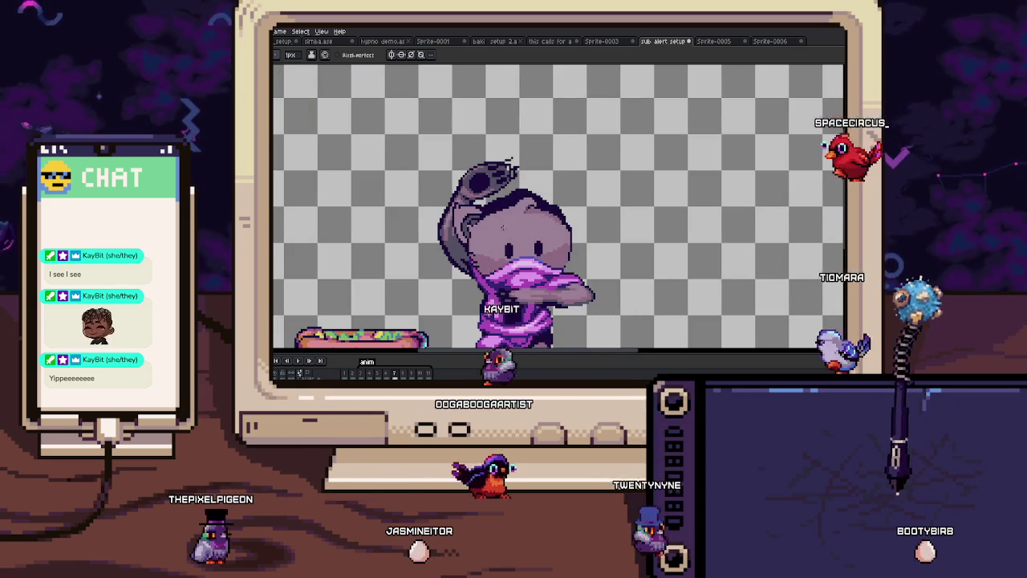
Step: Step back and forth through the frames to reach the raised-arm pose
key(Left)
key(Right)
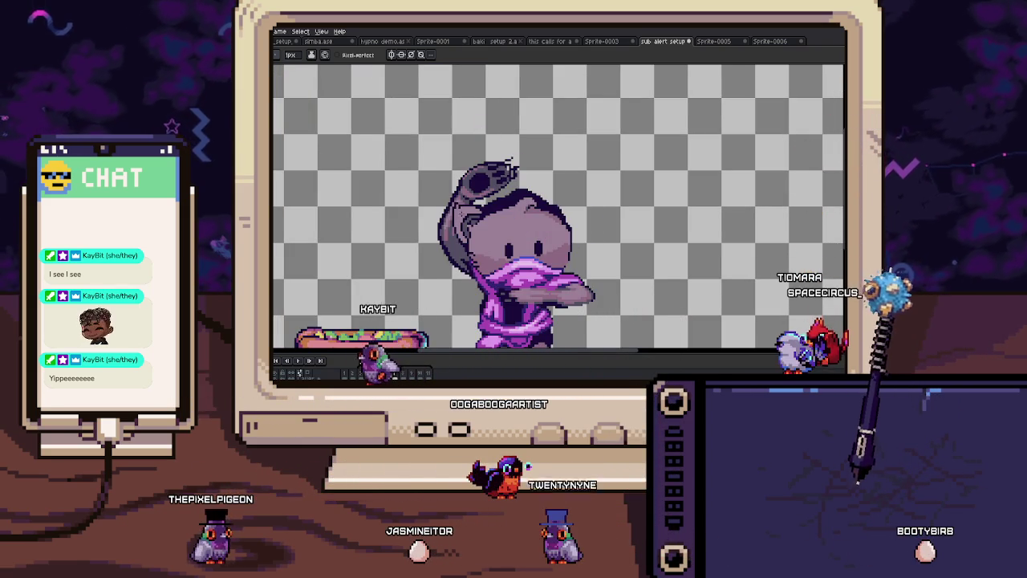
key(Right)
scroll(473, 203, up, 3)
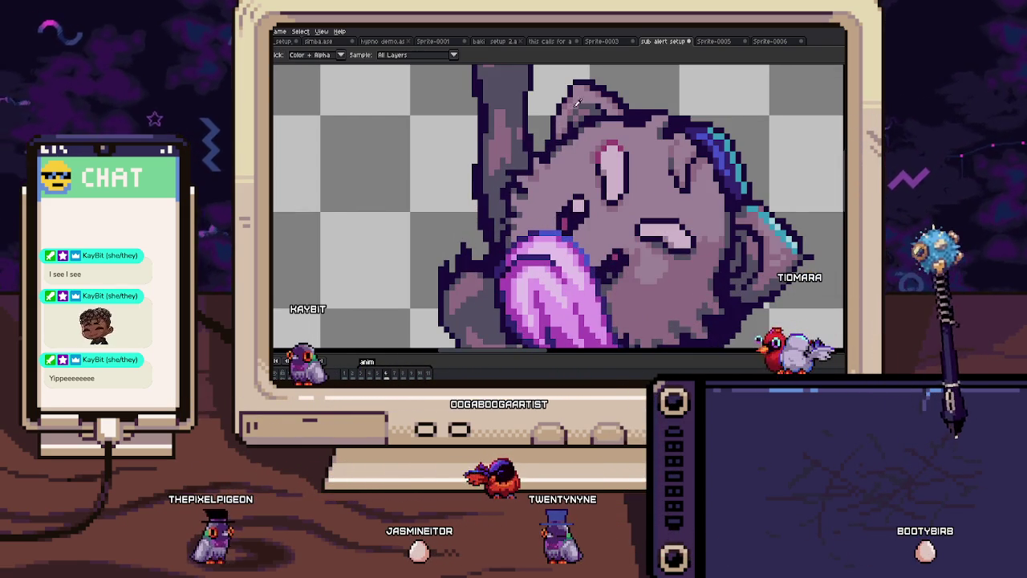
key(Right)
scroll(430, 219, up, 2)
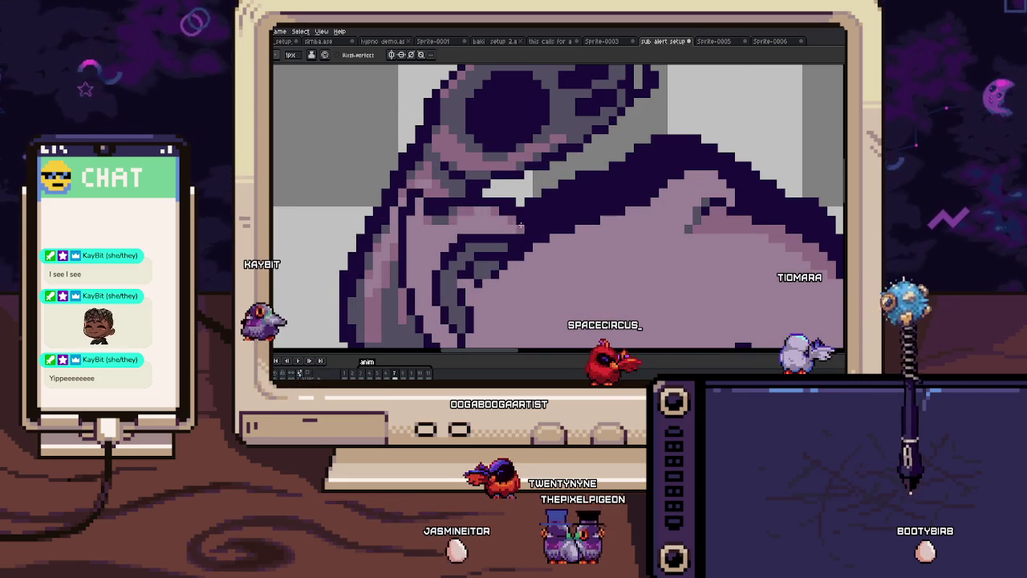
key(Right)
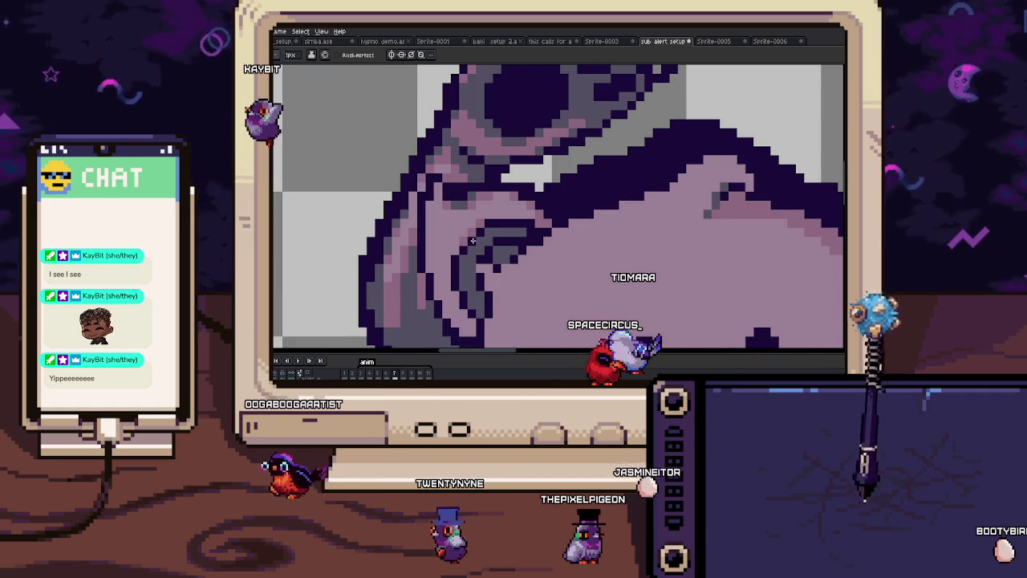
Step: Sample the ear artwork's colour with the Eyedropper and zoom around the head
key(alt)
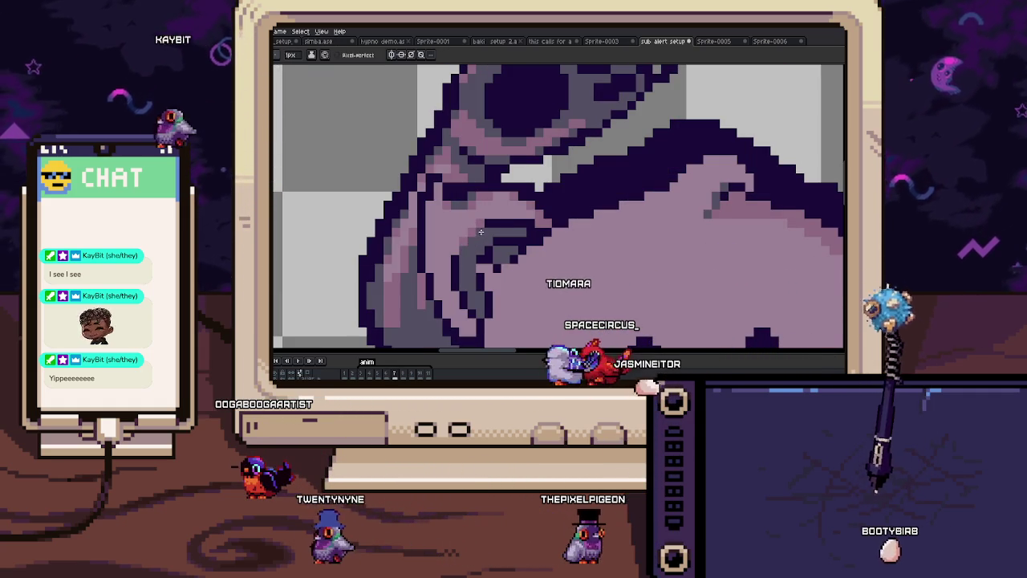
key(alt)
alt+click(467, 239)
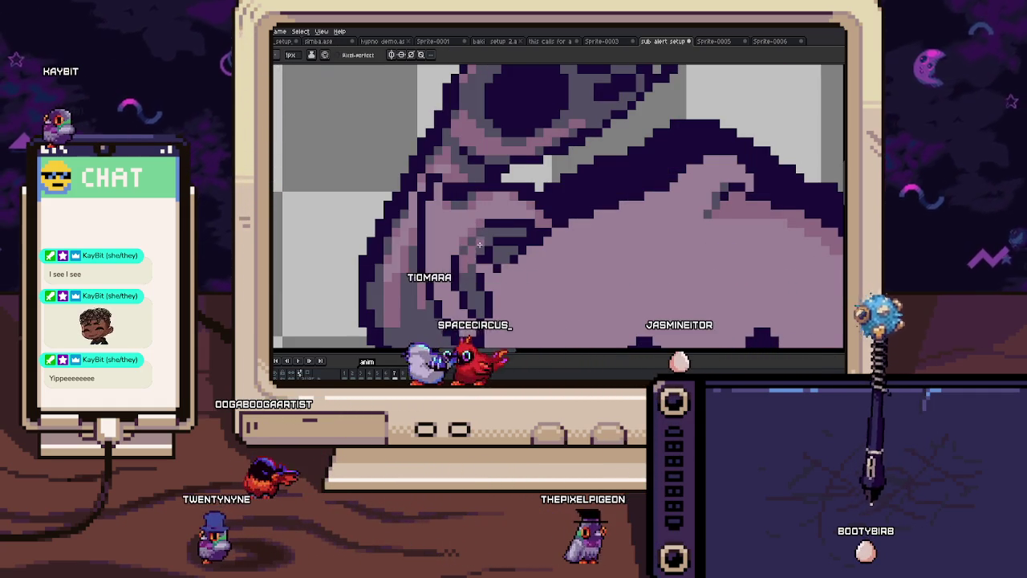
scroll(494, 232, down, 3)
scroll(505, 228, down, 2)
scroll(517, 225, up, 2)
scroll(526, 223, up, 1)
scroll(528, 239, up, 3)
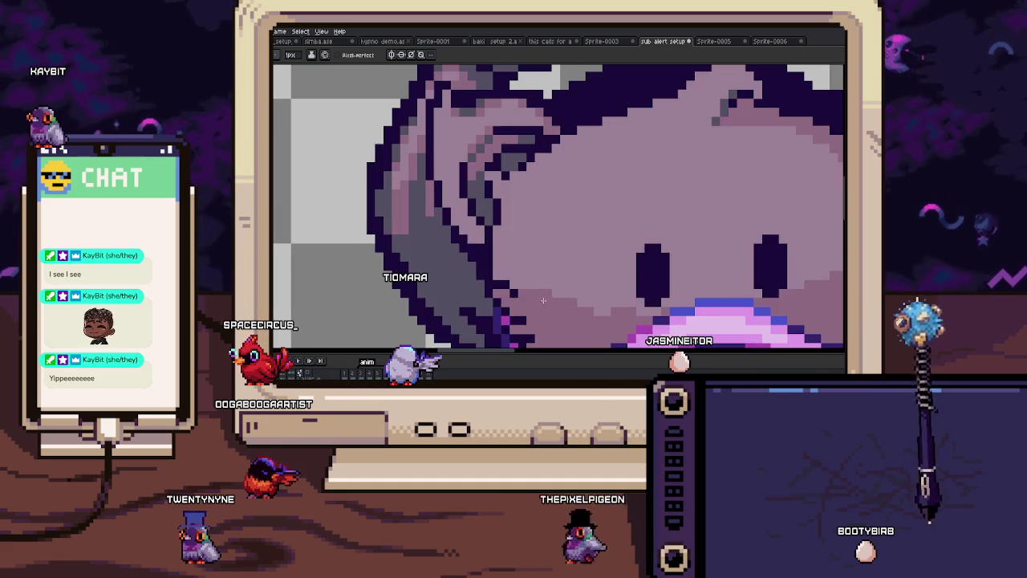
scroll(462, 211, up, 1)
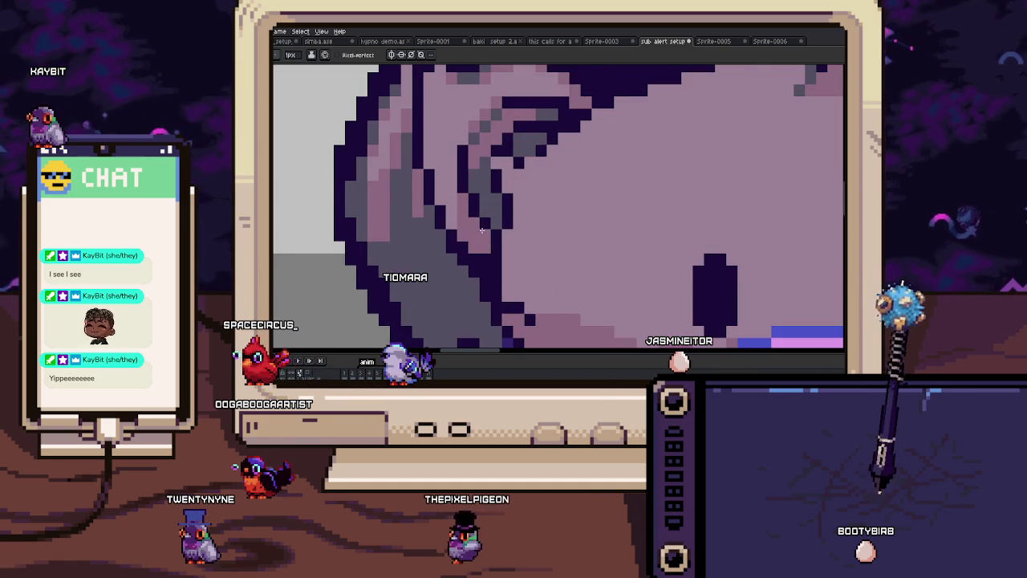
scroll(465, 239, up, 1)
scroll(451, 213, down, 1)
scroll(451, 213, down, 2)
scroll(451, 212, down, 1)
scroll(466, 212, up, 1)
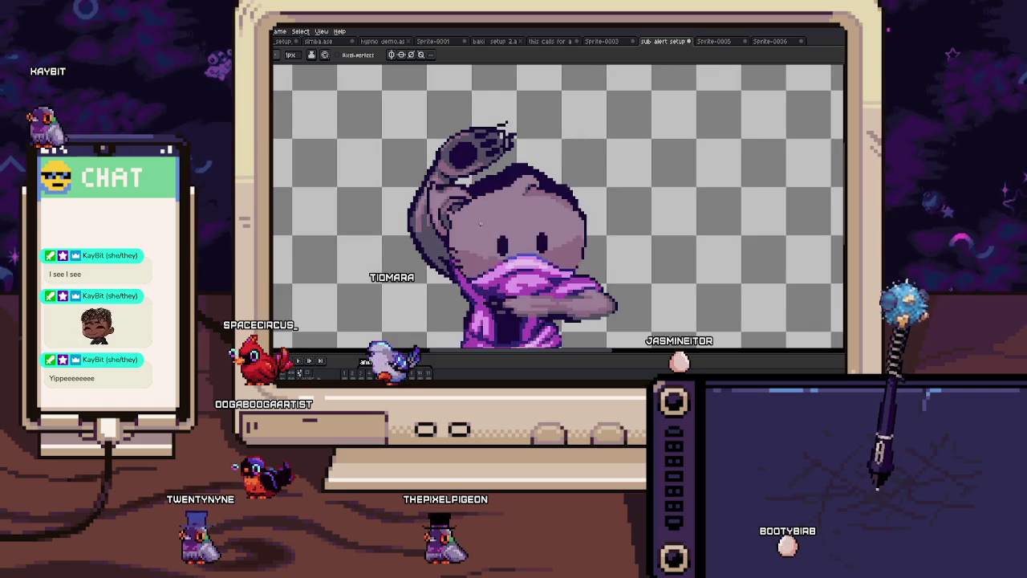
scroll(466, 210, up, 1)
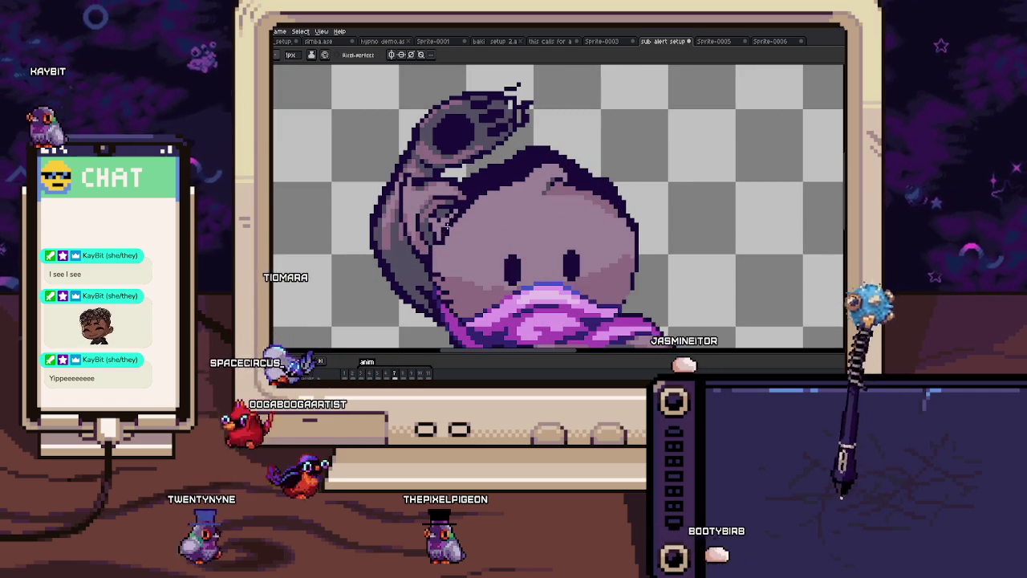
scroll(441, 215, up, 1)
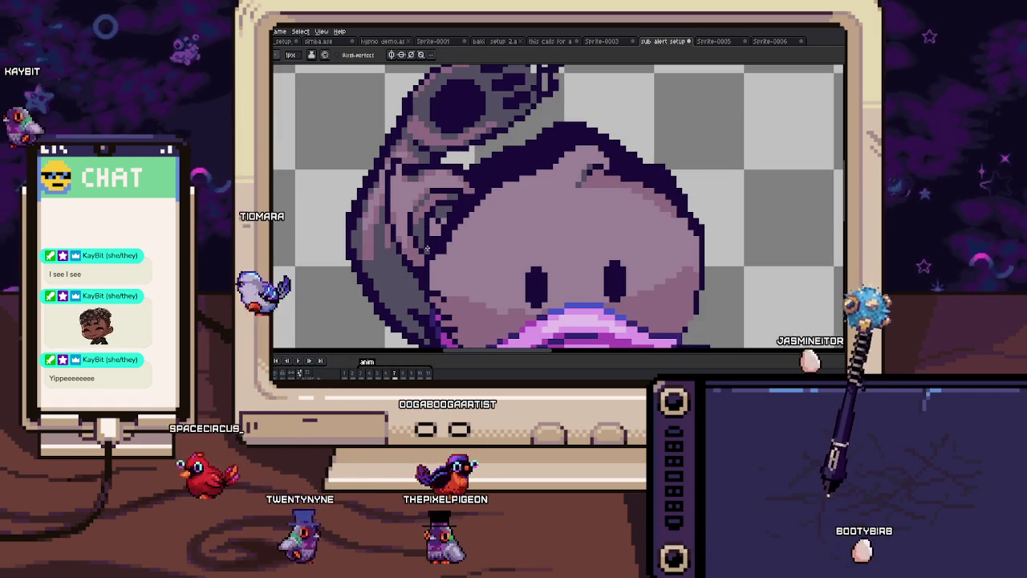
scroll(443, 216, down, 4)
scroll(434, 237, up, 3)
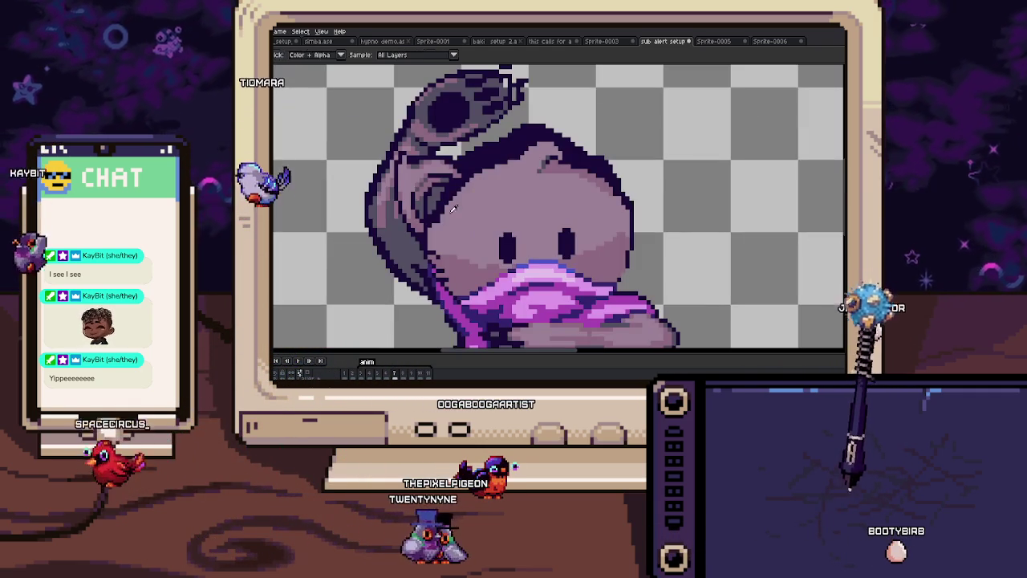
scroll(428, 247, down, 3)
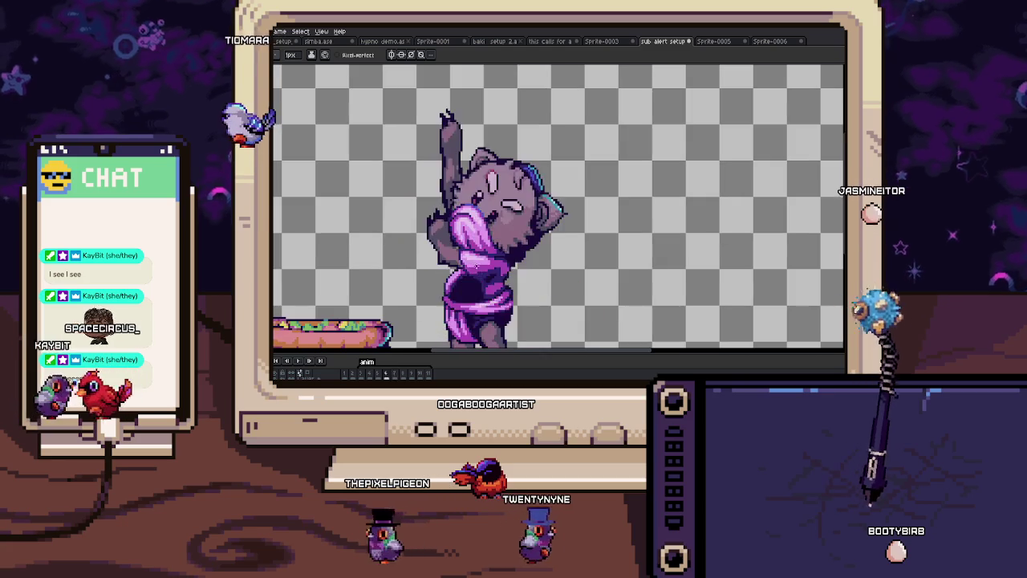
scroll(428, 247, up, 2)
scroll(515, 174, up, 1)
scroll(515, 174, up, 1)
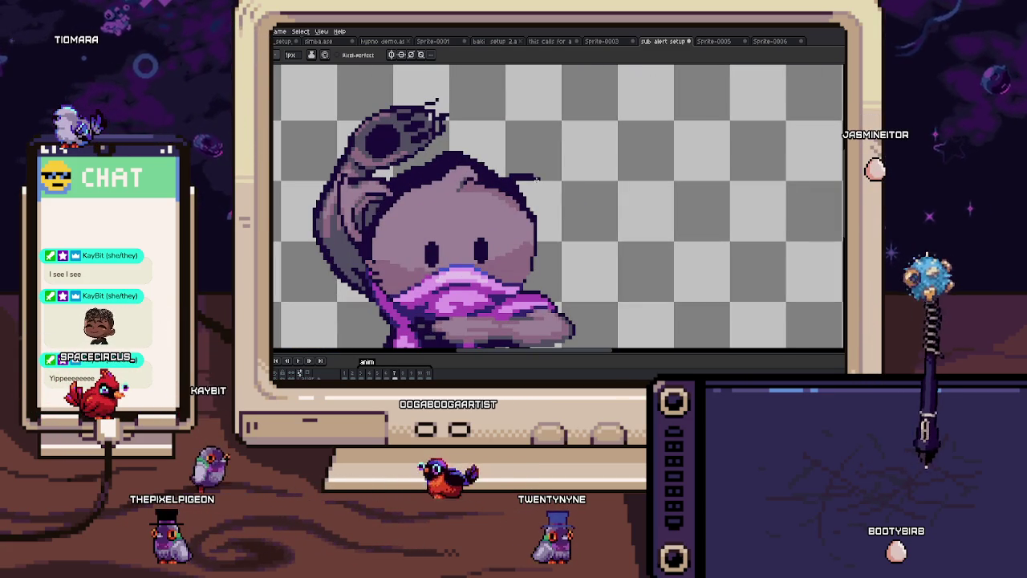
Step: Draw a stepped dark outline for the pointed ear on the head's top-right
drag(541, 176, 549, 175)
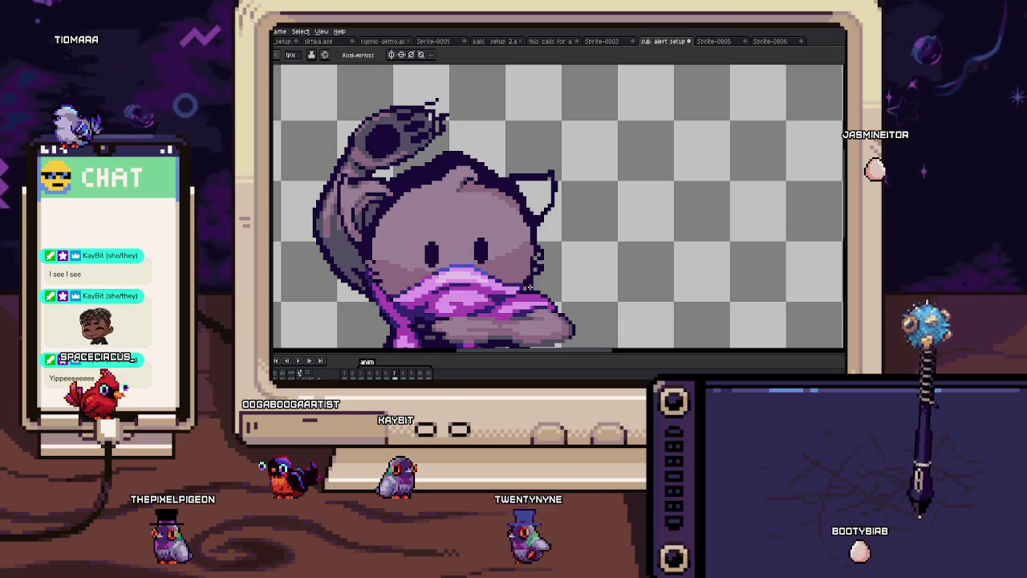
scroll(529, 286, down, 5)
scroll(513, 297, up, 5)
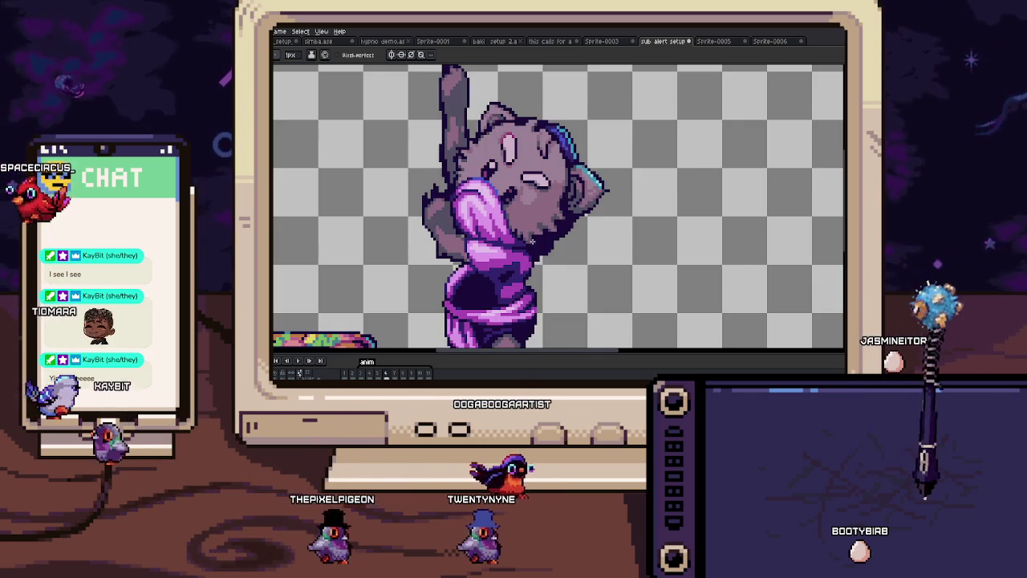
scroll(548, 221, up, 2)
scroll(549, 222, down, 2)
key(Right)
Step: Turn two navy outline pixels beside the face and eye grey
scroll(562, 233, up, 4)
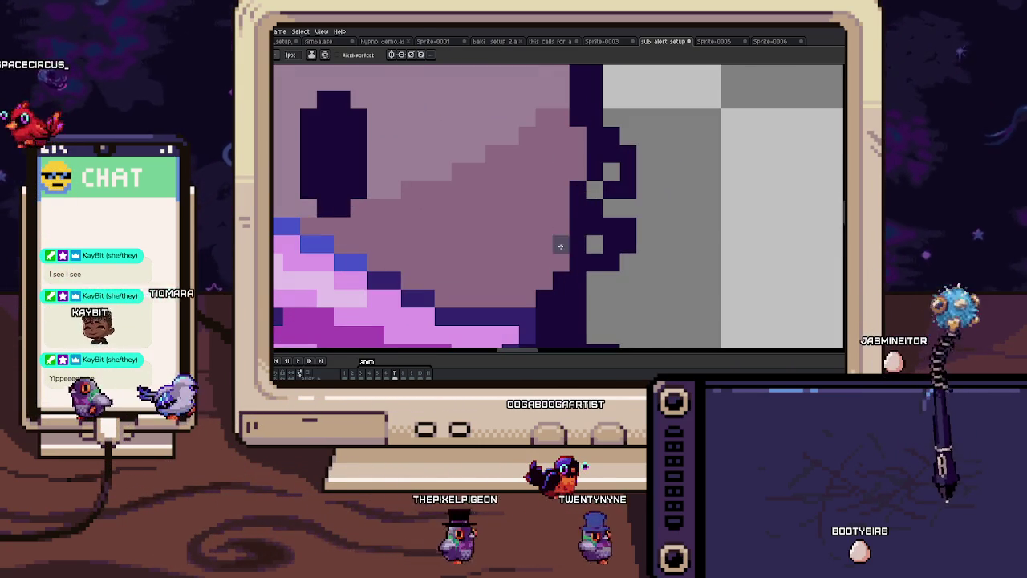
click(610, 242)
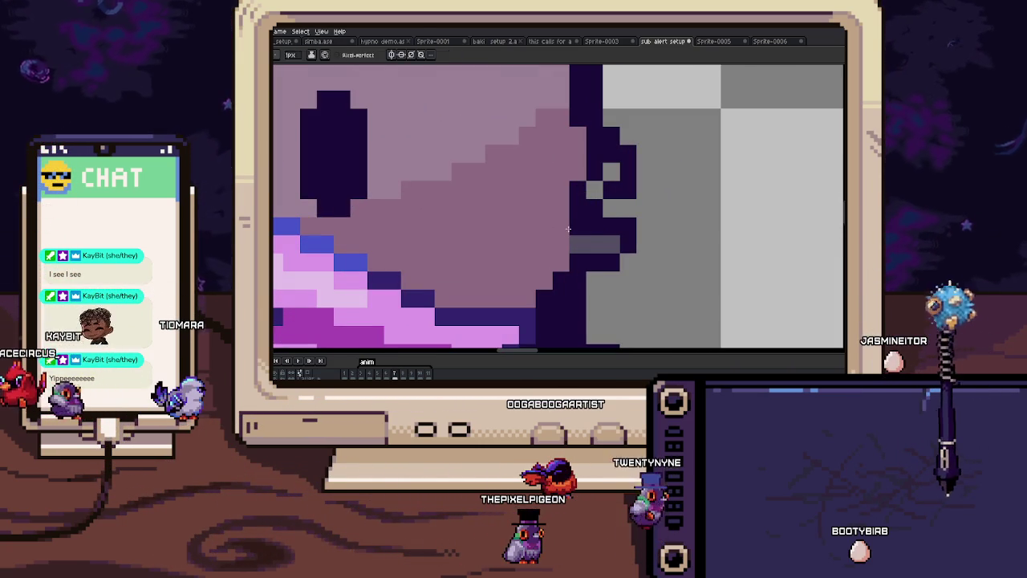
click(611, 226)
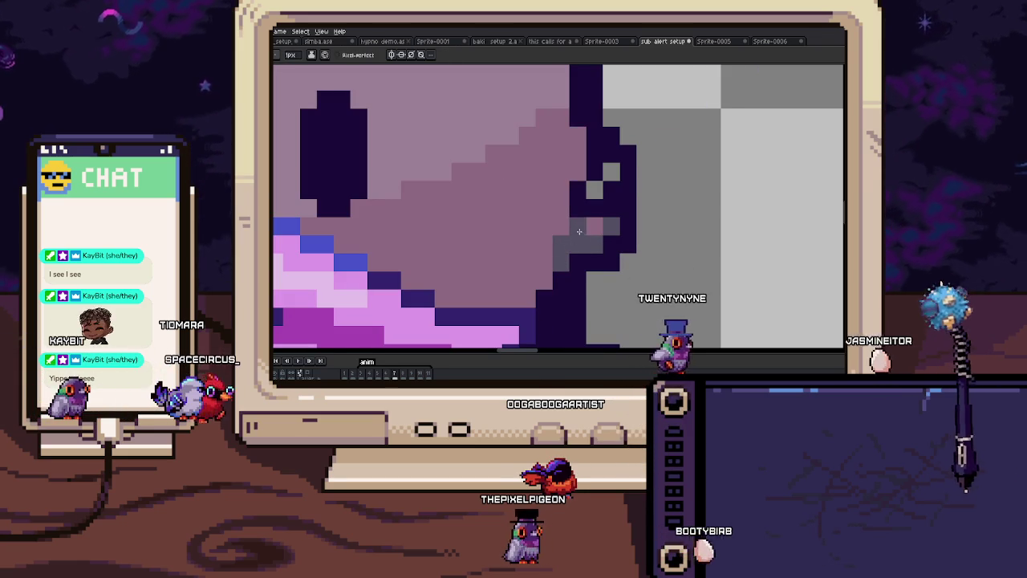
scroll(587, 217, up, 2)
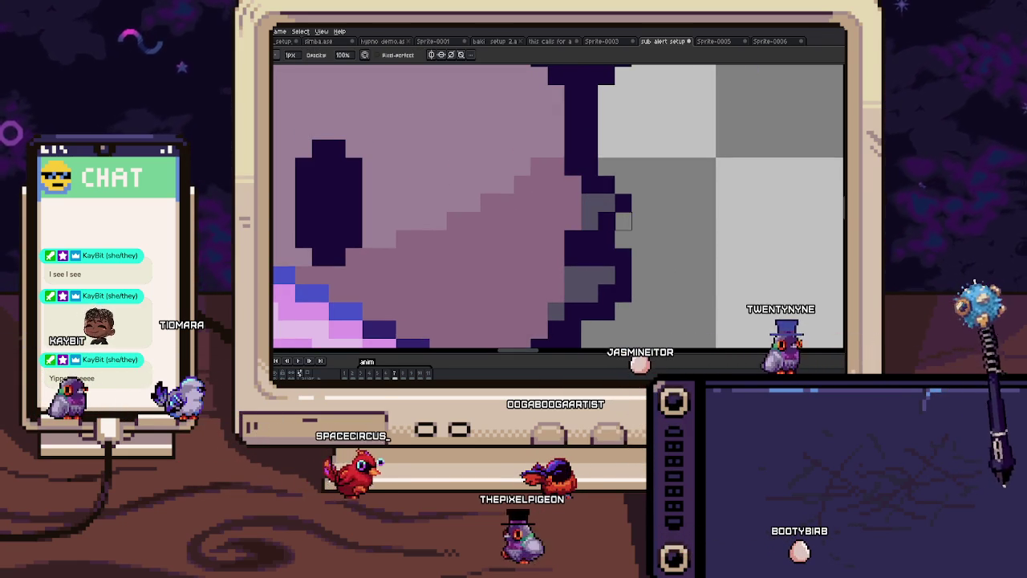
scroll(572, 239, down, 2)
scroll(573, 239, up, 2)
scroll(572, 239, down, 2)
scroll(575, 230, down, 1)
key(Right)
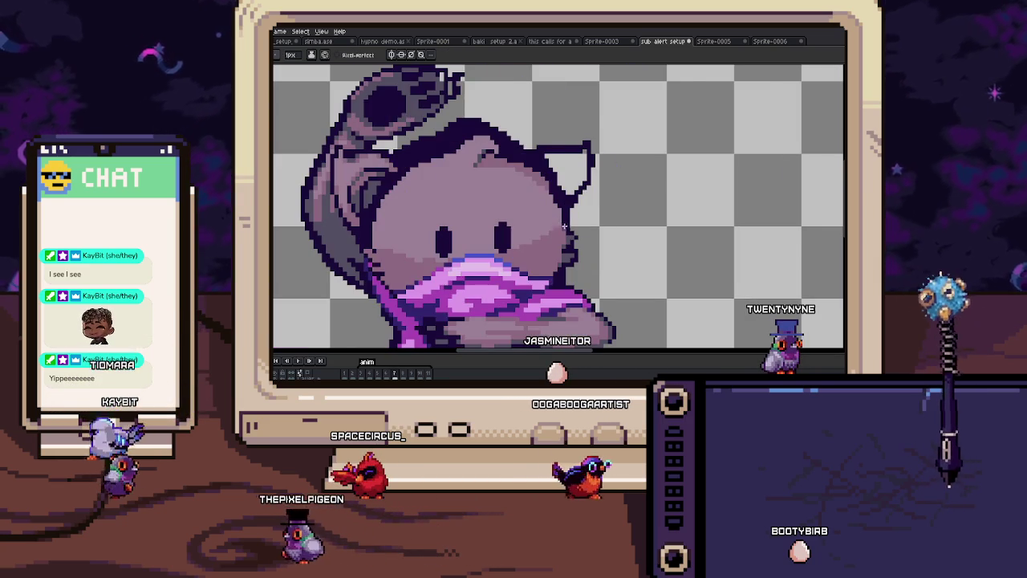
Step: Move the selected dark pixel cluster on the head's right down one pixel
scroll(565, 235, up, 2)
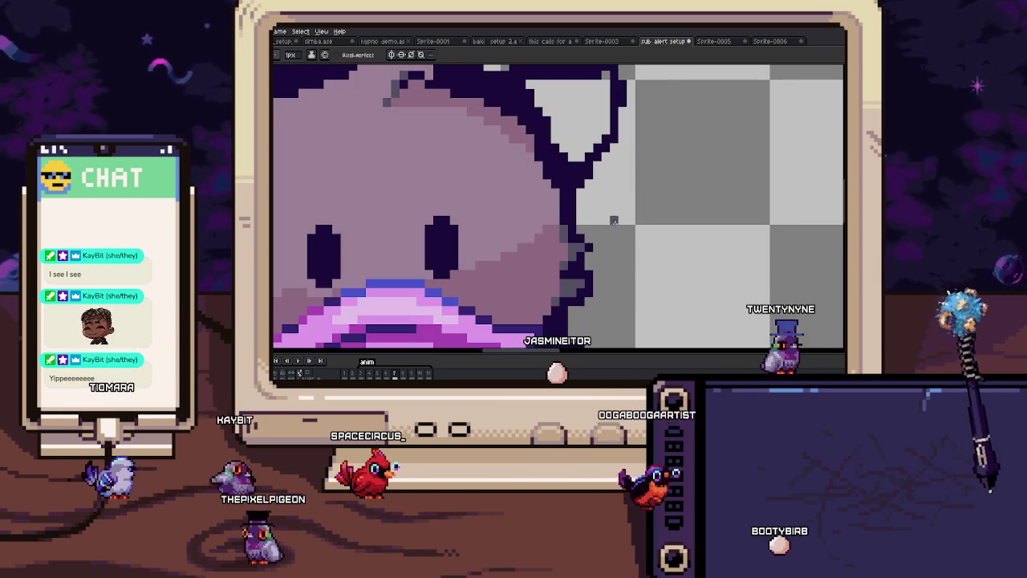
scroll(585, 245, up, 1)
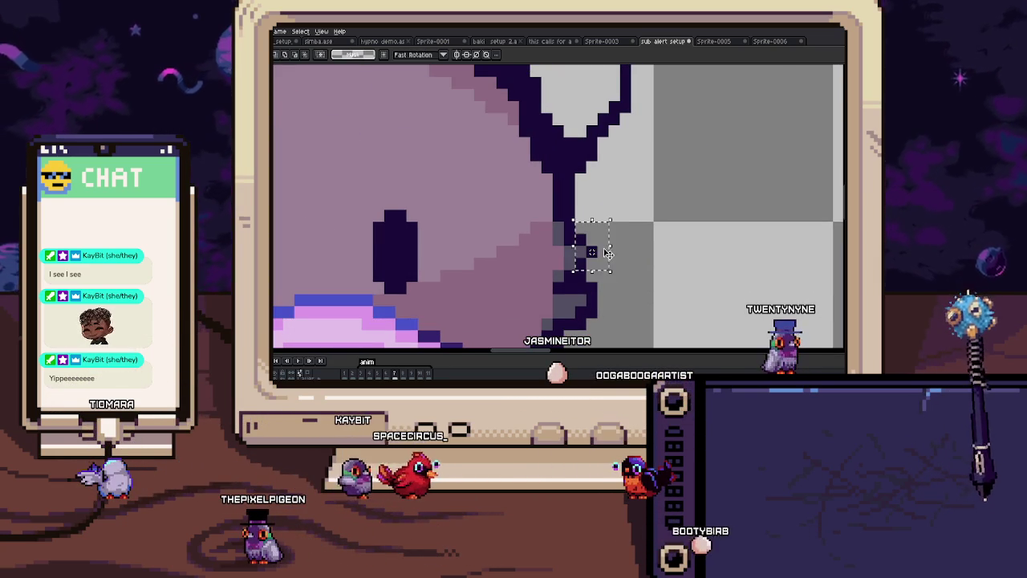
scroll(608, 254, down, 1)
scroll(598, 229, down, 2)
click(586, 232)
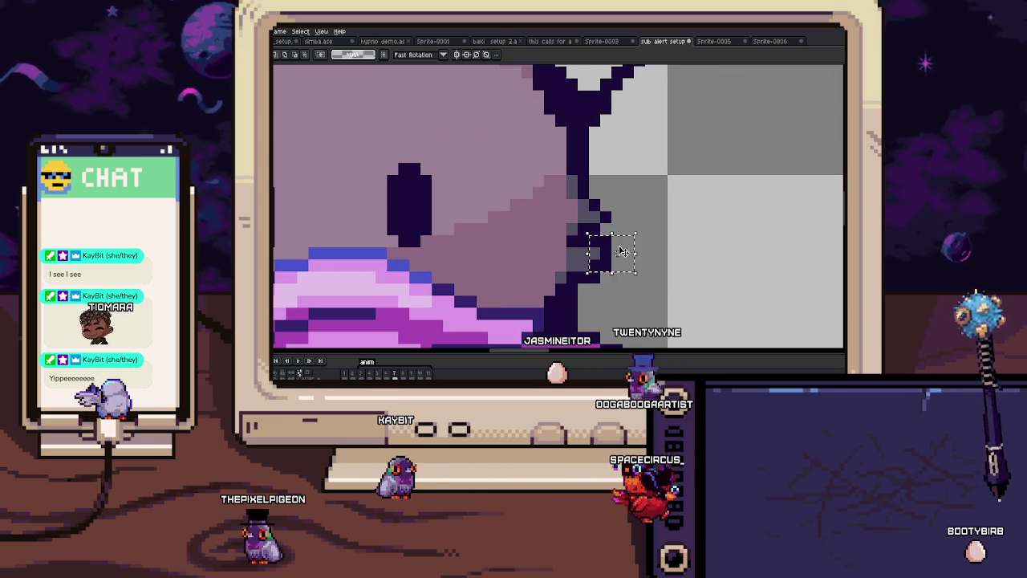
drag(619, 255, 608, 268)
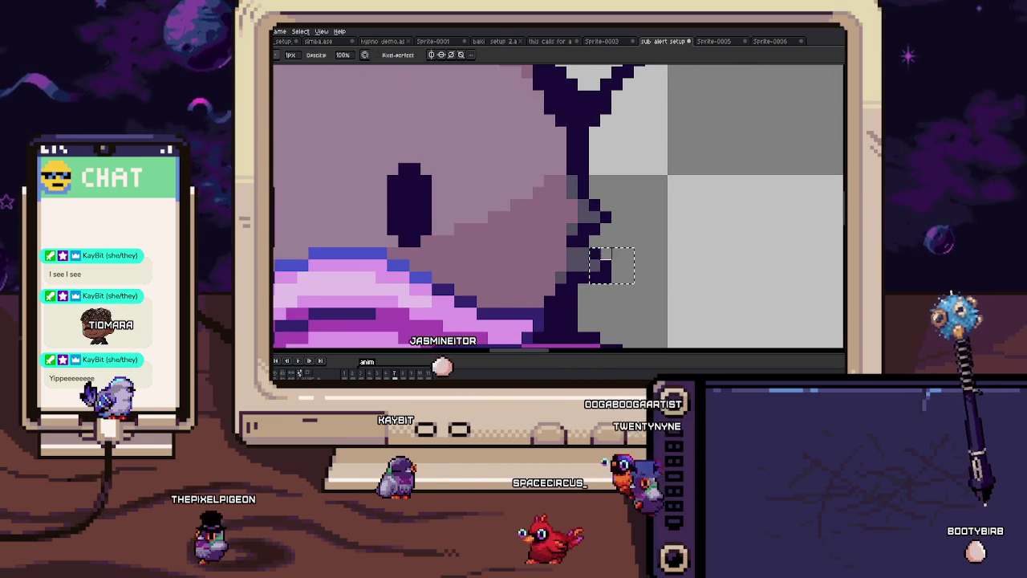
scroll(606, 254, up, 2)
scroll(607, 241, down, 2)
scroll(609, 216, up, 2)
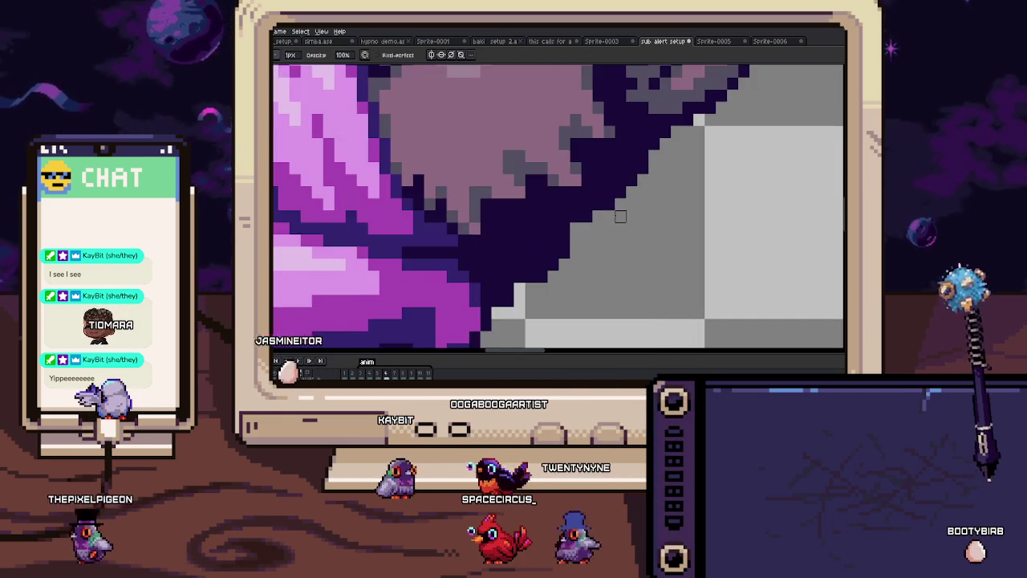
scroll(608, 217, up, 2)
scroll(604, 217, up, 1)
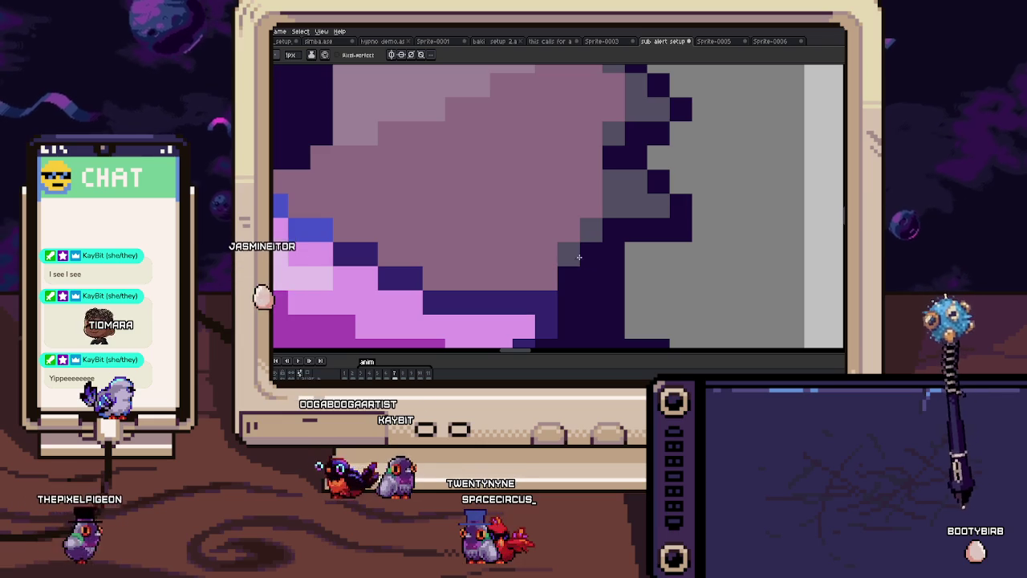
scroll(620, 255, down, 3)
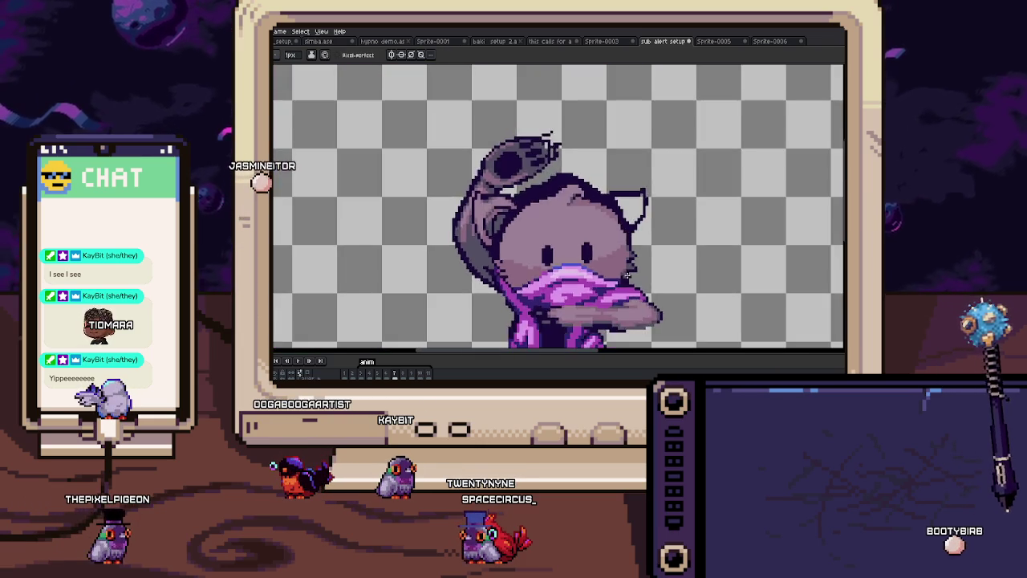
Step: Paint a light forehead highlight on frame 7, comparing it against frame 6
scroll(640, 235, up, 2)
scroll(625, 238, down, 2)
scroll(612, 236, up, 2)
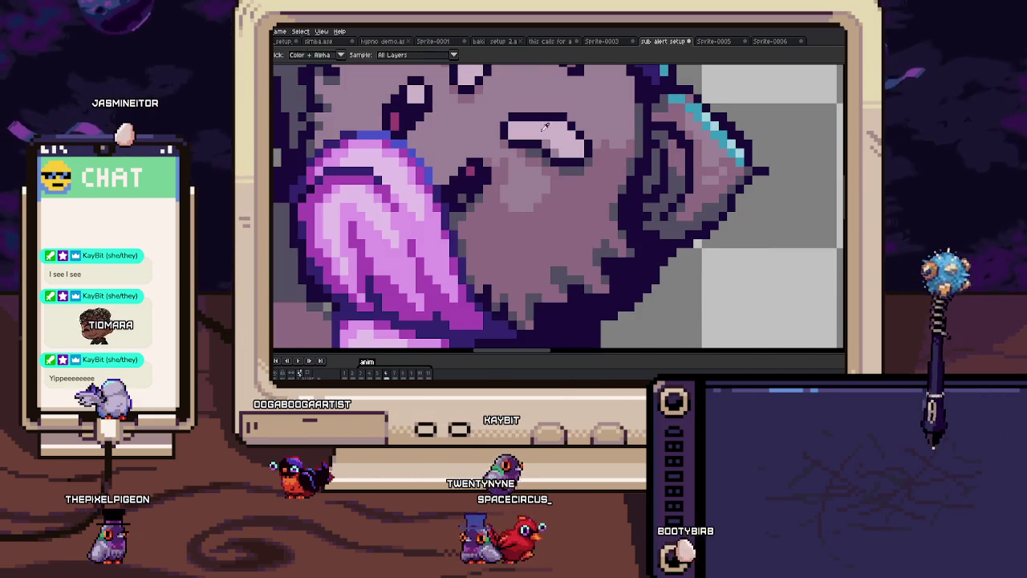
key(Right)
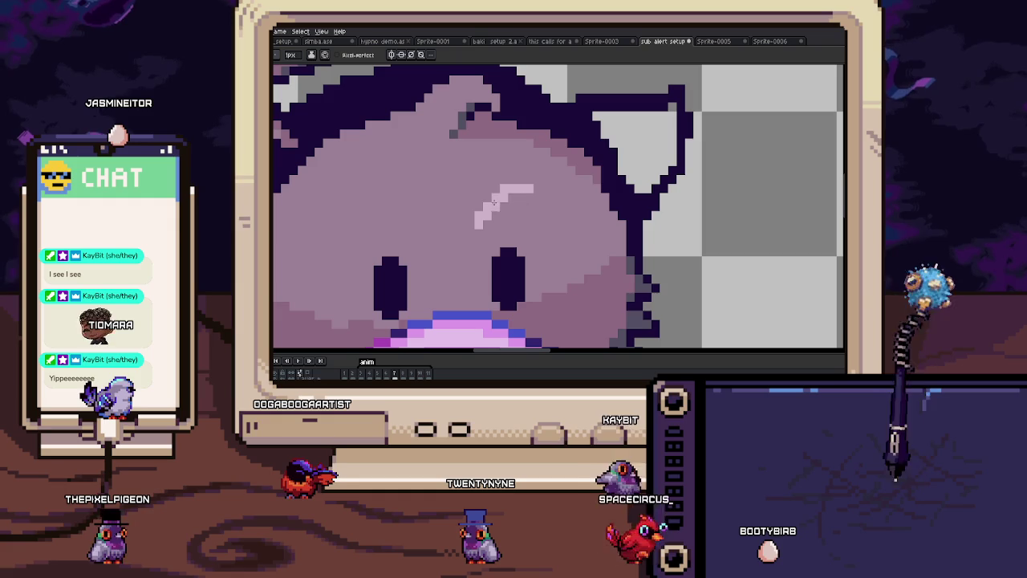
drag(487, 216, 492, 218)
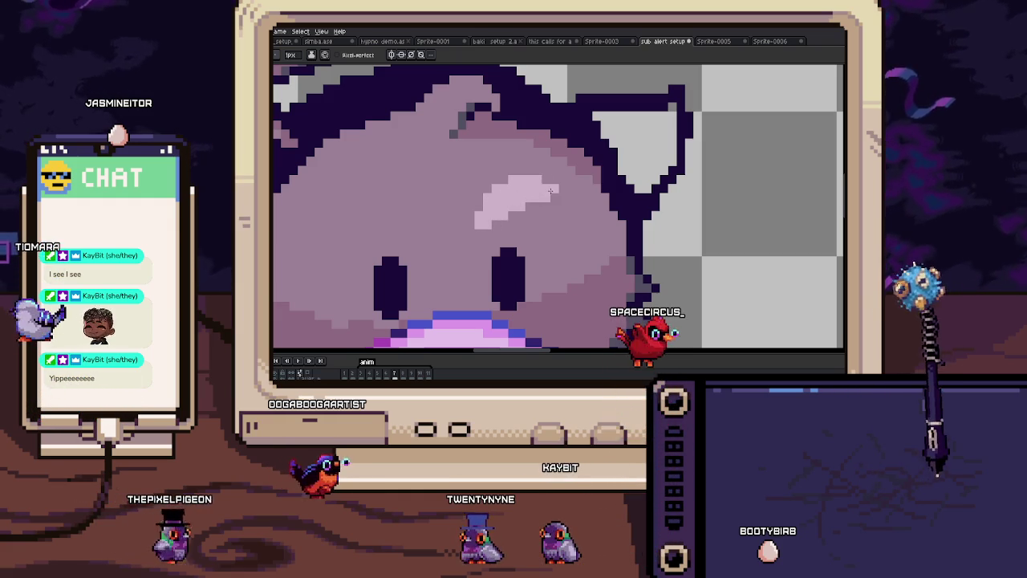
key(Left)
key(Right)
key(Left)
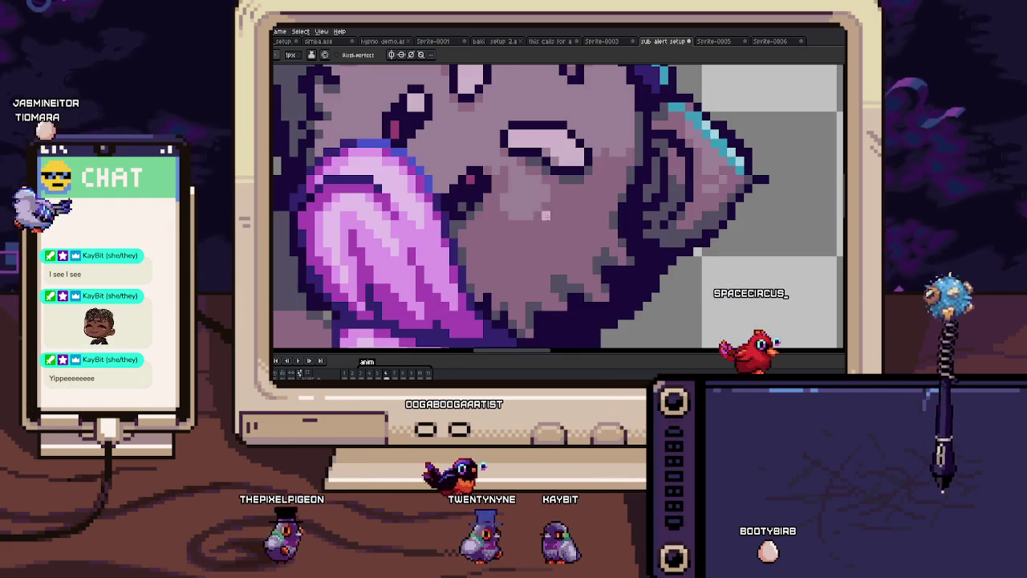
key(Right)
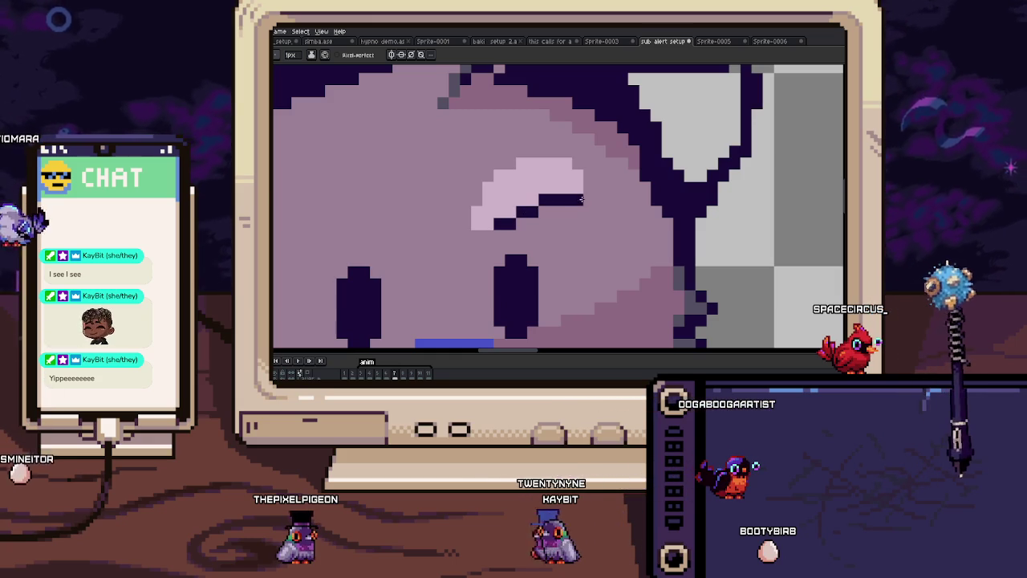
key(Right)
key(Left)
Step: Outline the top and left edges of the eye highlight with dark pixels
click(567, 150)
drag(566, 151, 522, 151)
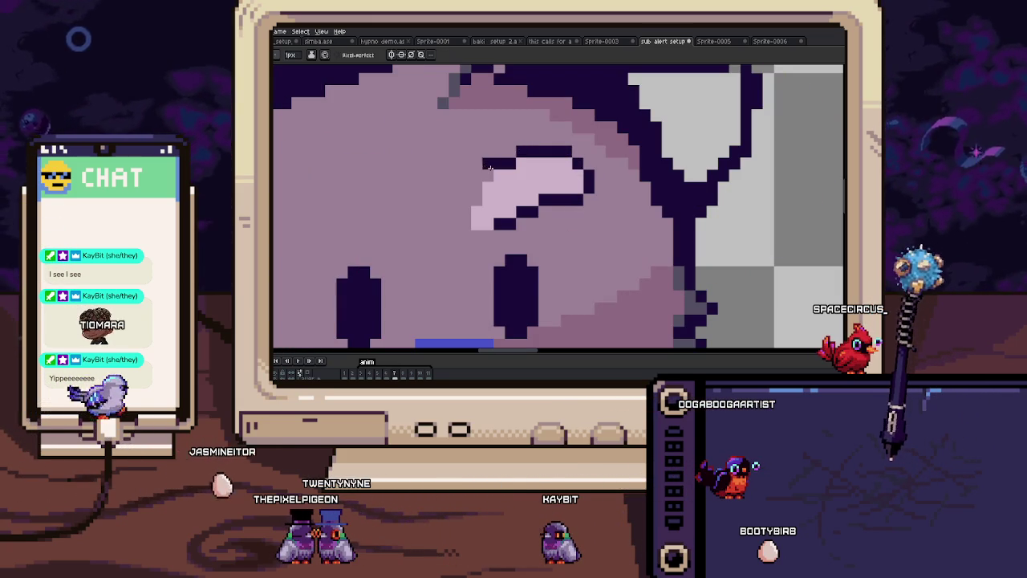
drag(476, 190, 472, 234)
key(Right)
key(Left)
Step: Shade the highlight's lower edge with grey pixels
click(499, 234)
click(522, 223)
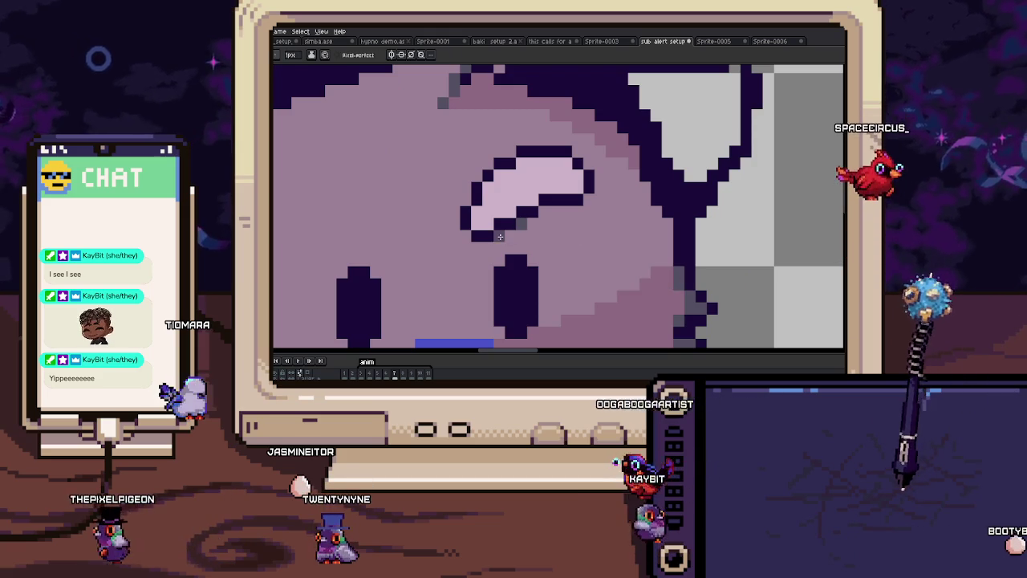
mouse_move(568, 211)
mouse_down()
mouse_move(543, 211)
mouse_move(529, 235)
mouse_up()
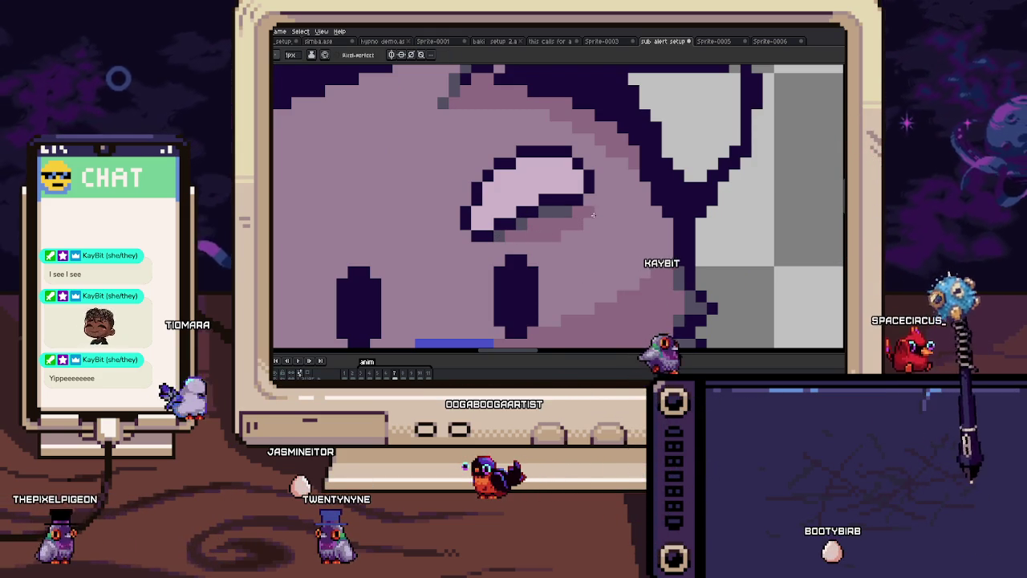
scroll(596, 220, up, 1)
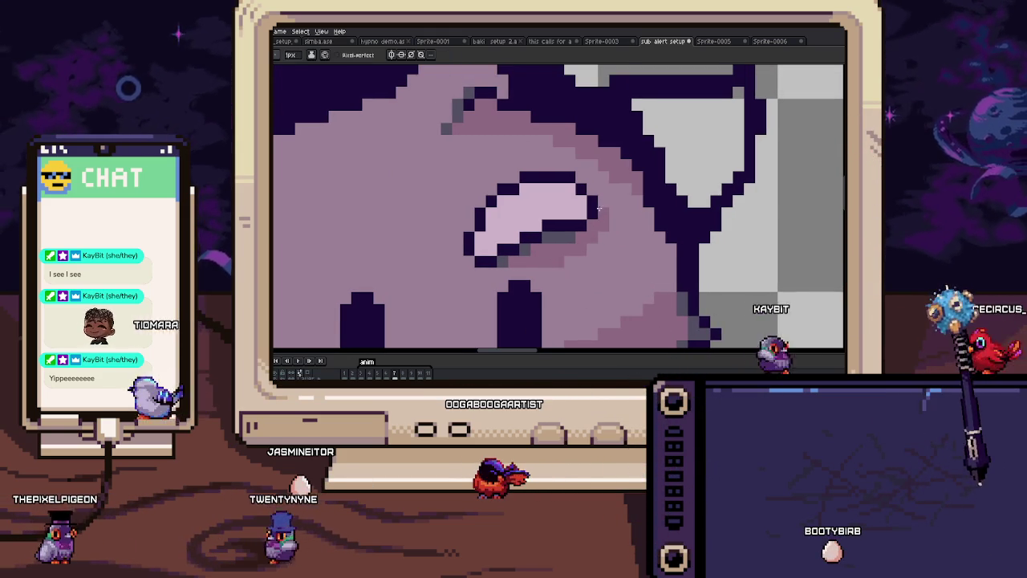
scroll(598, 196, down, 5)
scroll(593, 209, up, 2)
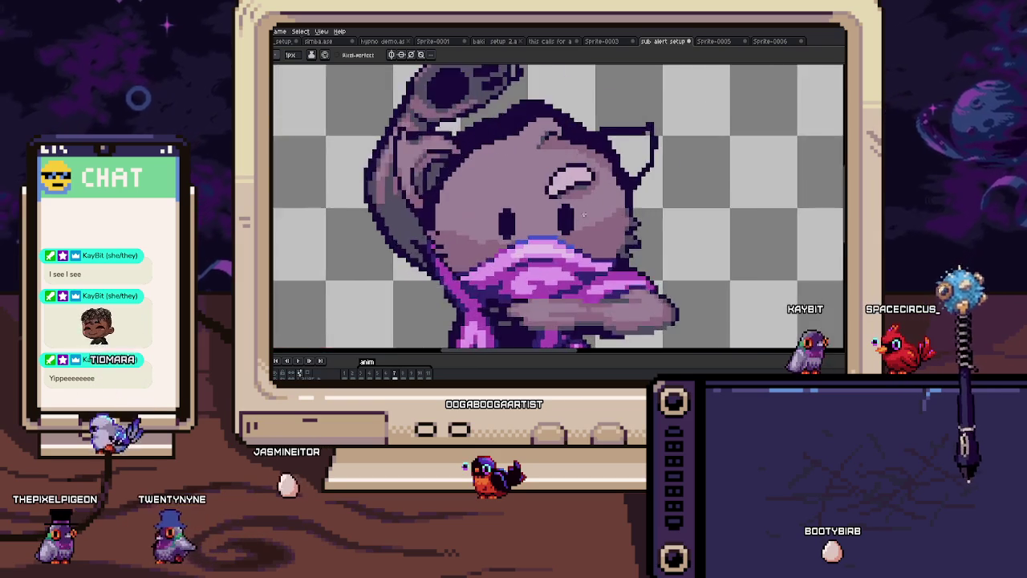
Step: Compare neighbouring frames and add a single dark pixel to the face outline
scroll(593, 214, up, 2)
key(i)
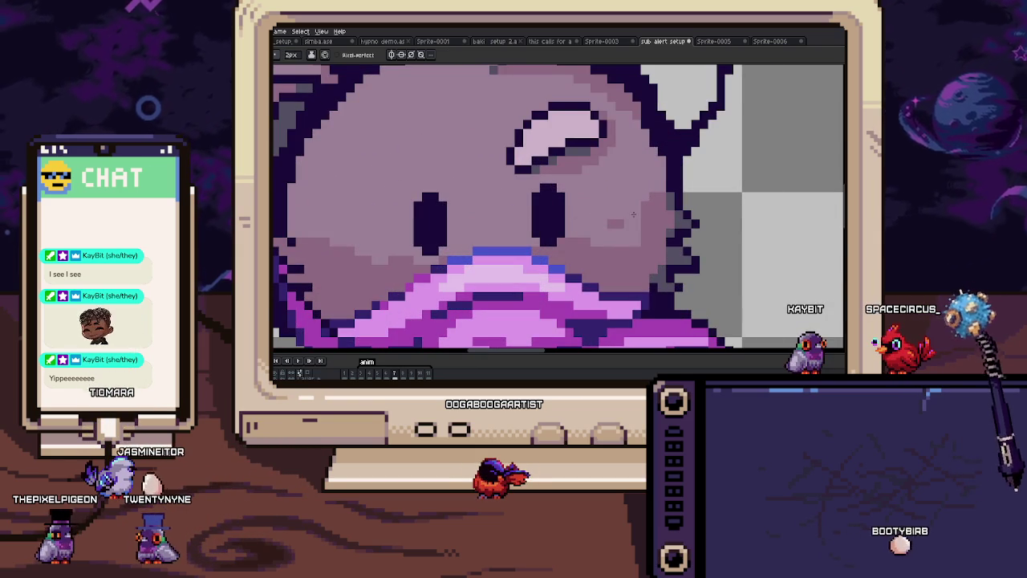
scroll(642, 217, up, 2)
scroll(602, 209, down, 1)
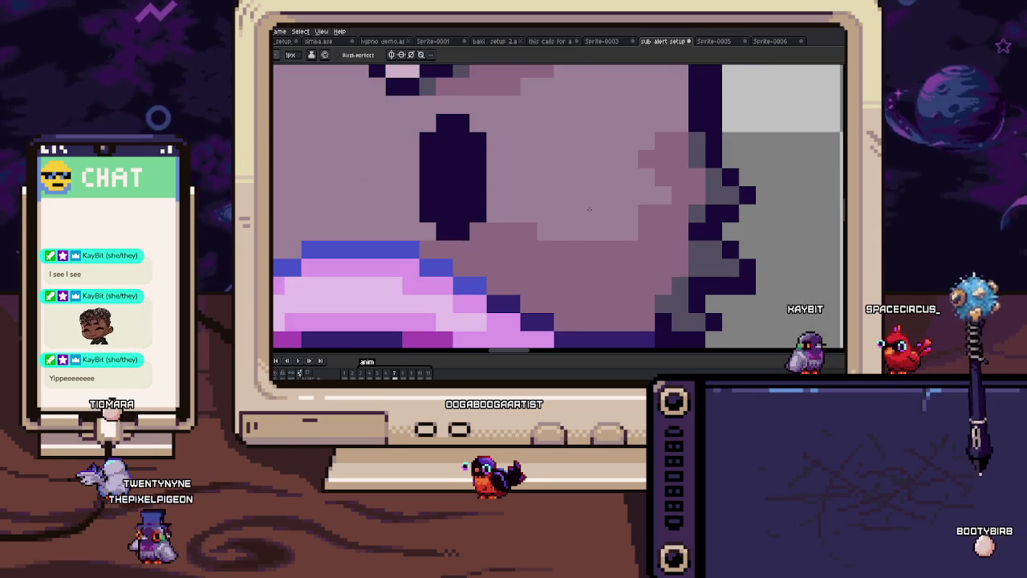
scroll(645, 251, down, 5)
scroll(601, 238, up, 2)
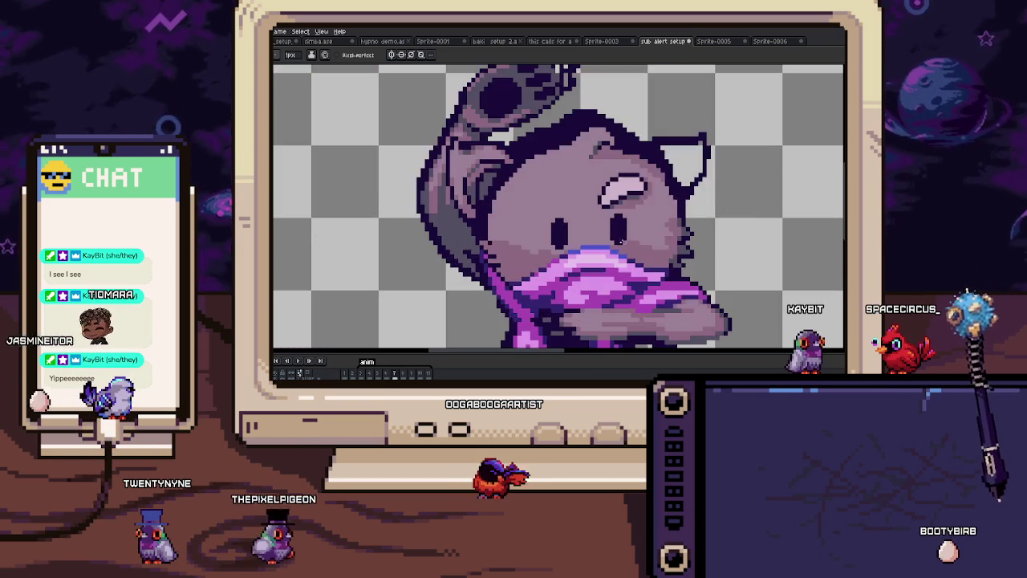
key(Left)
key(Right)
scroll(551, 248, up, 1)
scroll(458, 266, up, 2)
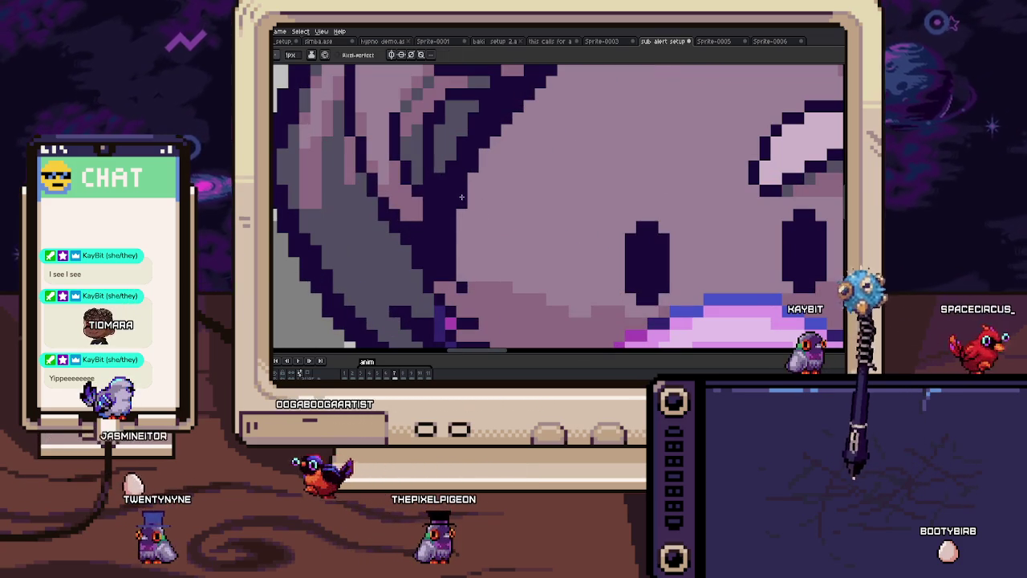
scroll(458, 266, down, 1)
scroll(467, 214, up, 1)
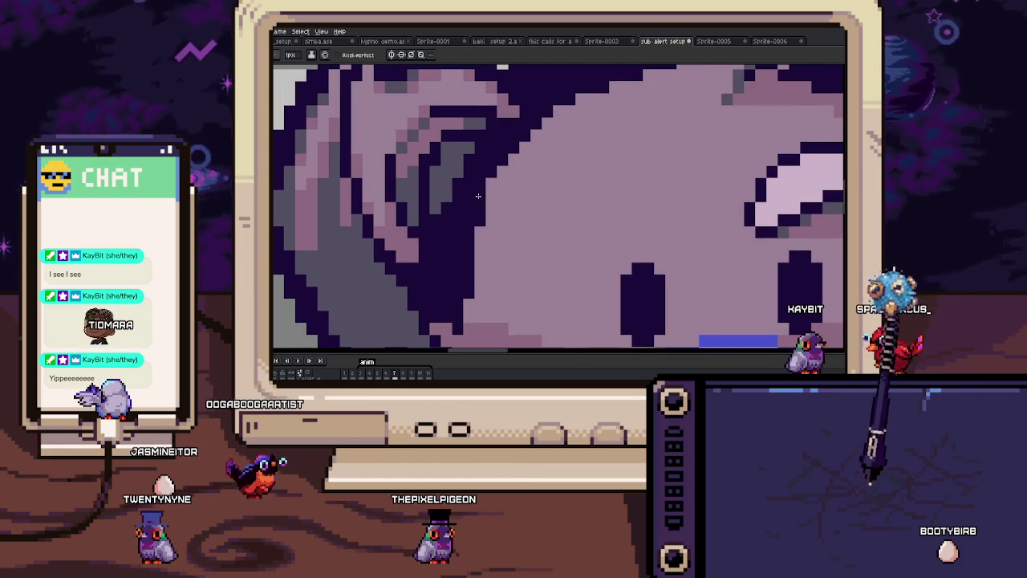
key(Left)
key(Right)
click(489, 265)
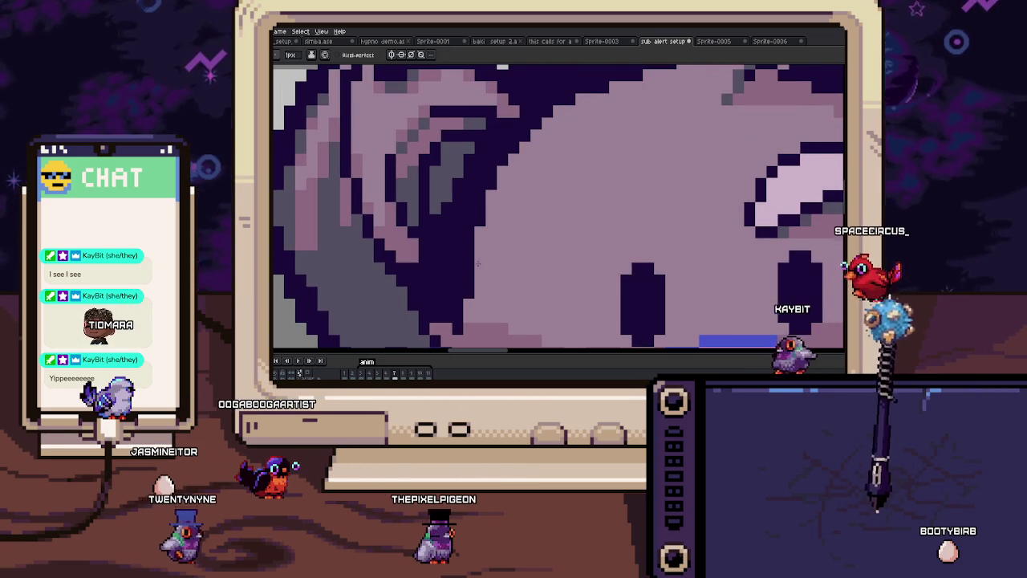
key(i)
scroll(458, 255, down, 4)
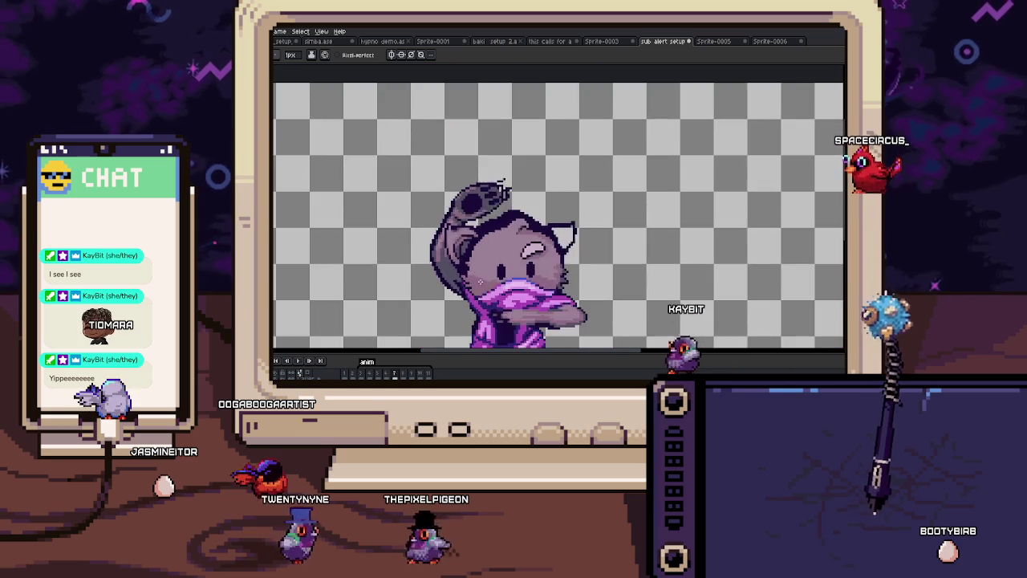
Step: Advance to frame 7 and zoom around to inspect the raised pose
key(Right)
scroll(437, 285, up, 4)
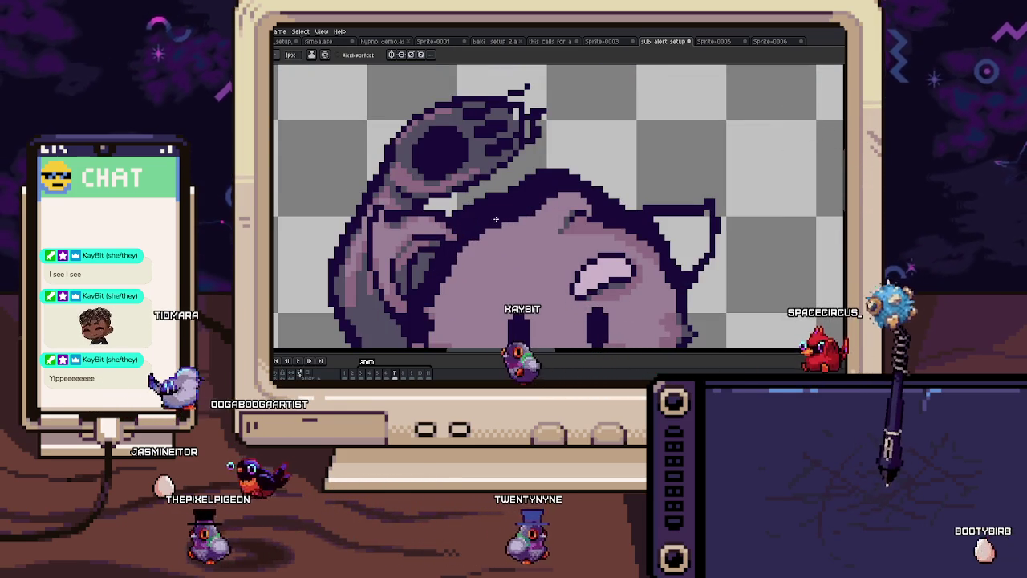
scroll(559, 188, up, 2)
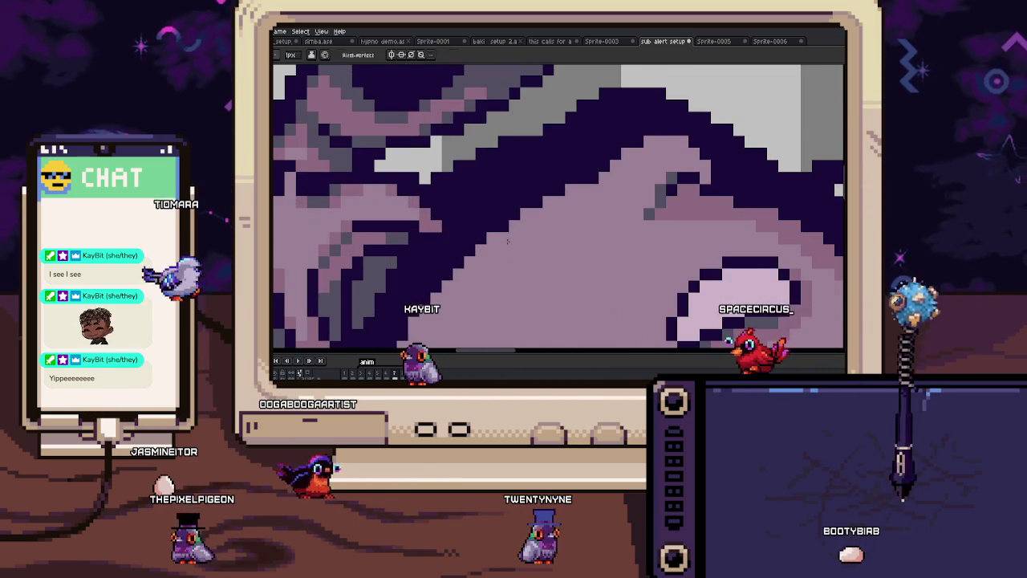
scroll(521, 200, down, 2)
scroll(444, 256, down, 3)
scroll(444, 257, up, 2)
scroll(426, 287, up, 2)
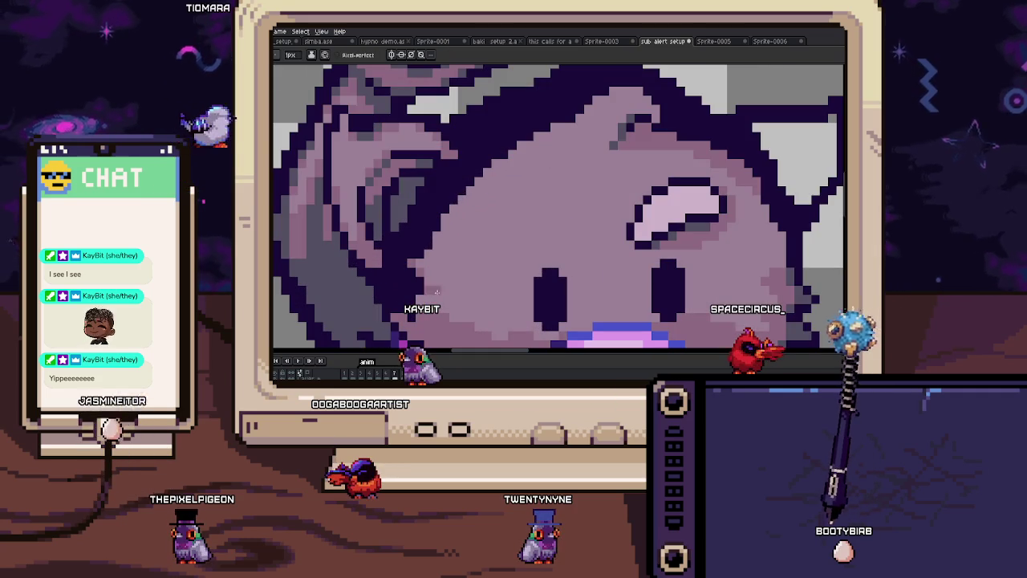
scroll(419, 301, down, 3)
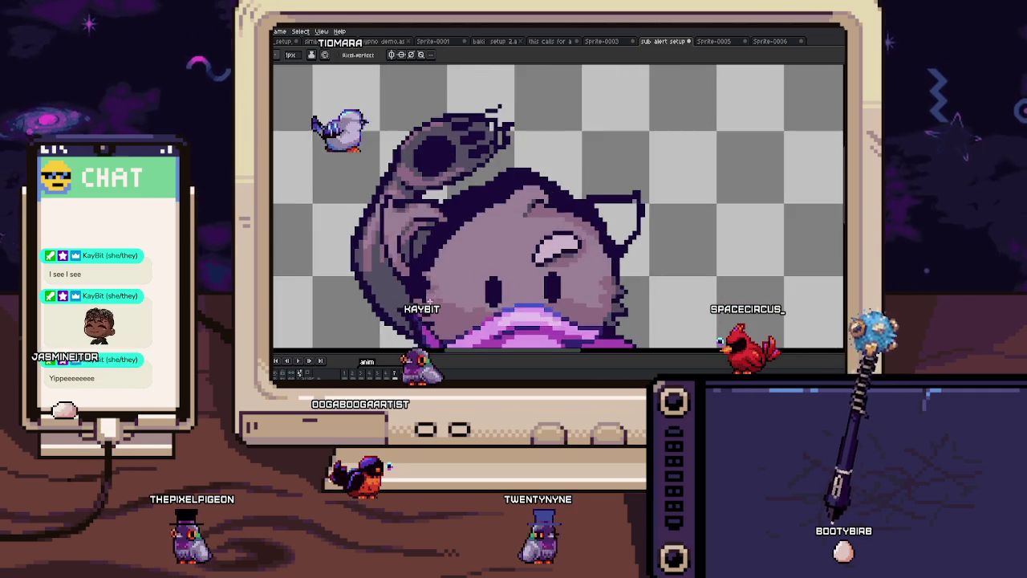
scroll(439, 268, up, 1)
scroll(433, 270, up, 1)
scroll(425, 272, up, 2)
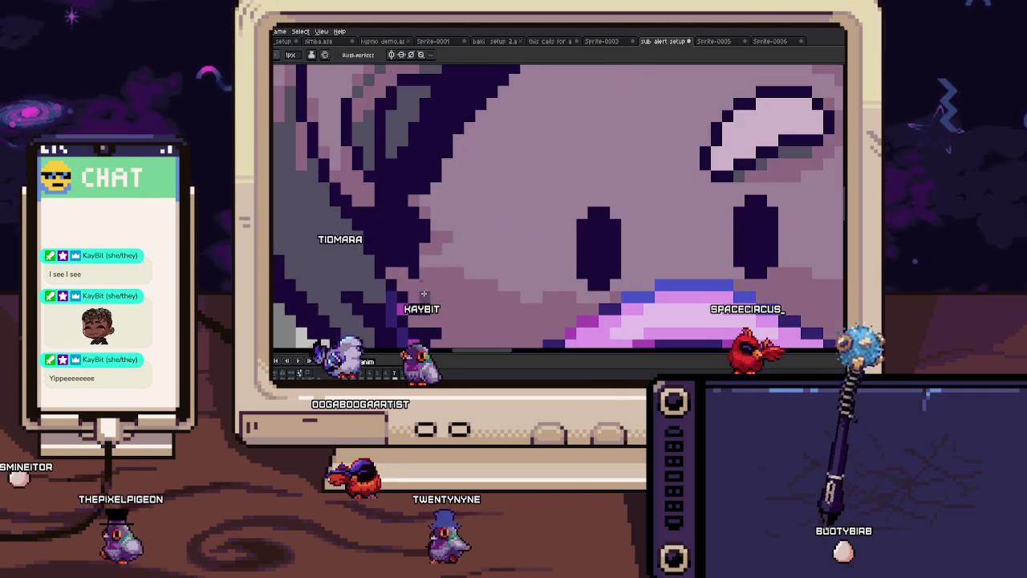
scroll(425, 281, up, 1)
scroll(440, 295, down, 1)
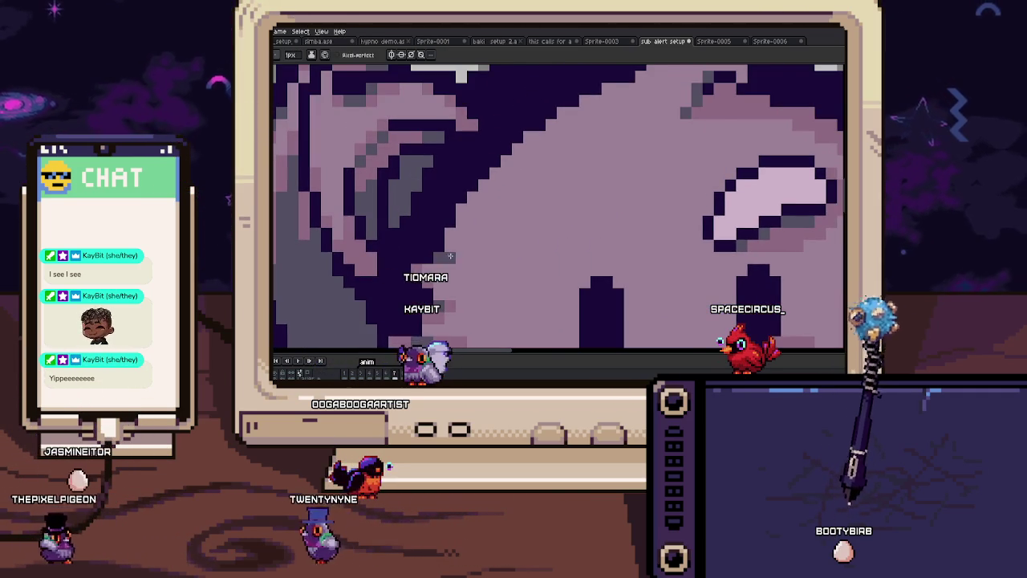
scroll(452, 258, down, 3)
scroll(452, 258, down, 1)
scroll(451, 257, up, 1)
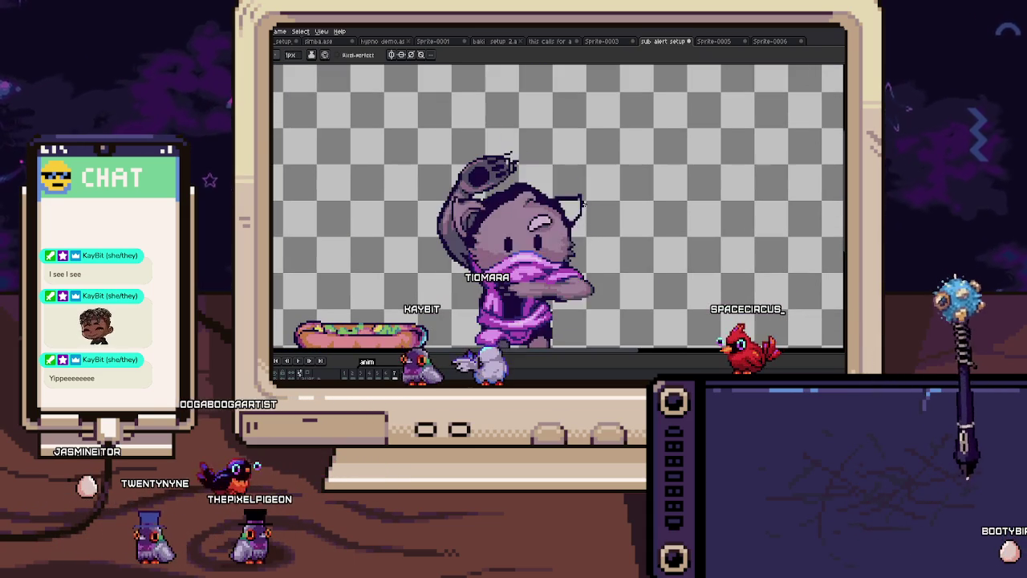
scroll(583, 205, up, 3)
Step: Draw the ear's top outline, then redraw it higher up
key(w)
key(b)
key(b)
drag(576, 213, 509, 188)
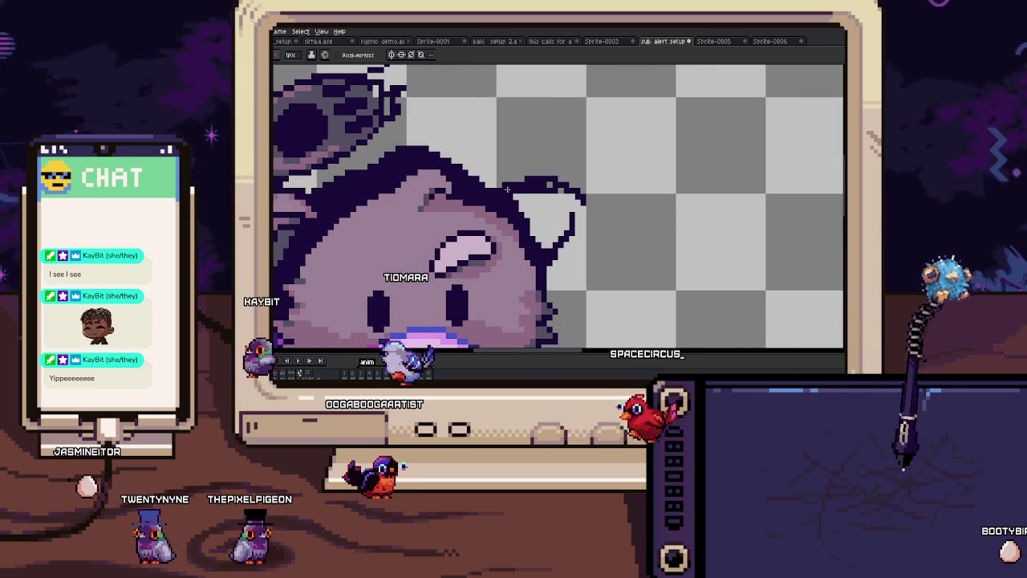
scroll(583, 203, up, 1)
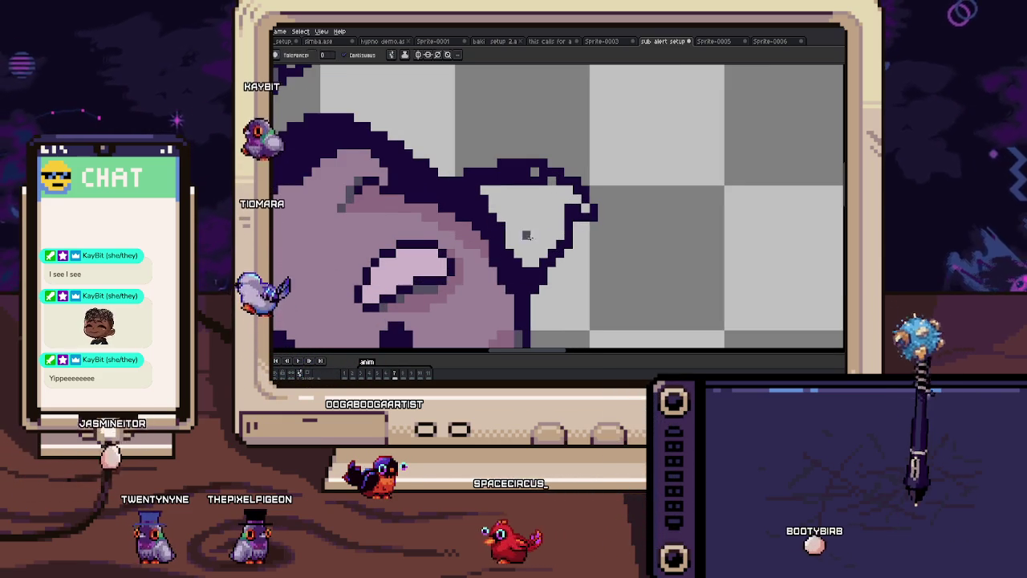
key(g)
key(comma)
key(period)
key(b)
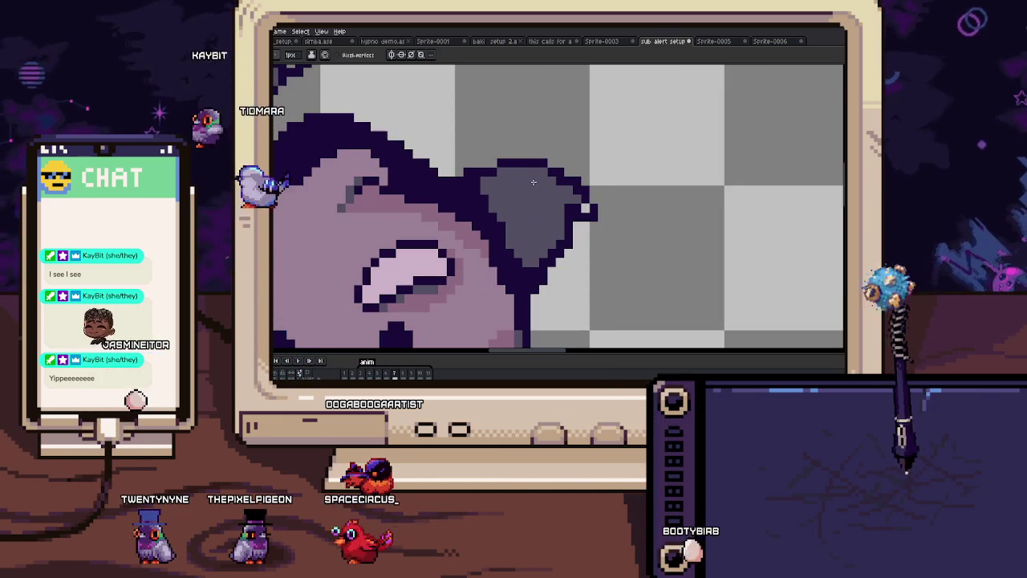
drag(480, 165, 551, 160)
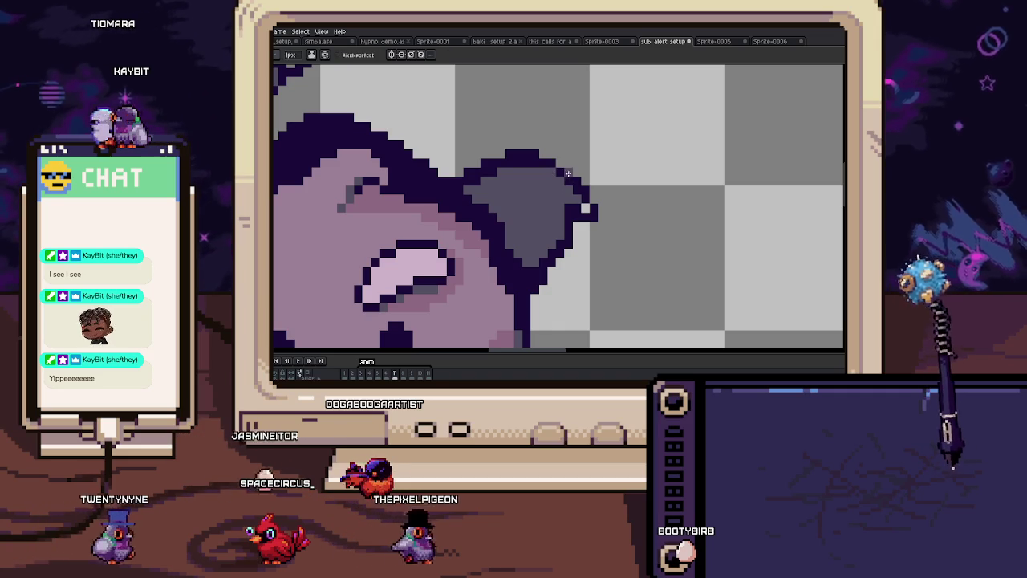
drag(571, 210, 576, 199)
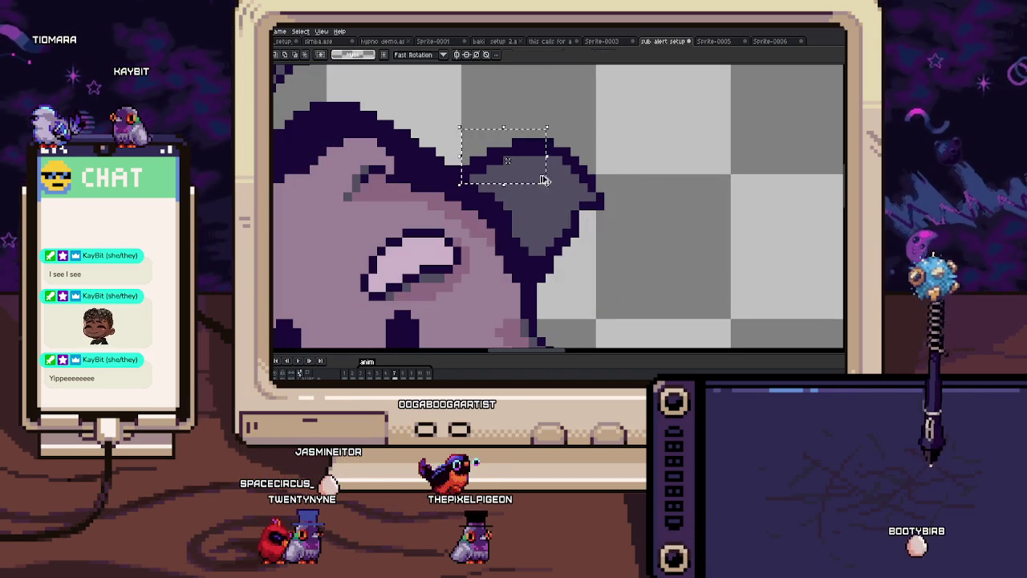
key(b)
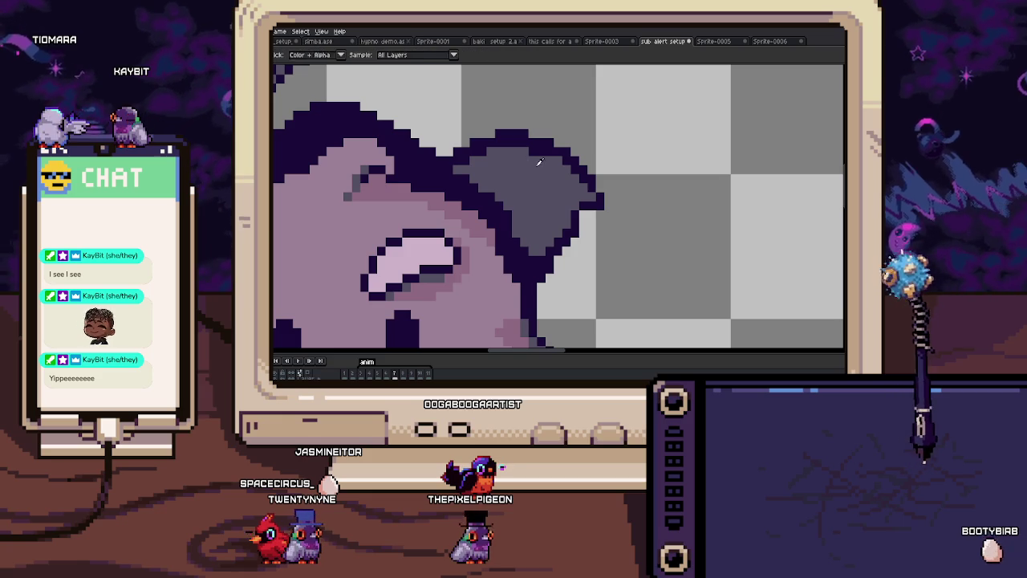
drag(526, 153, 546, 154)
Step: Paint the ear's top edge and inner ear with the picked mauve skin colour
scroll(497, 223, down, 2)
scroll(502, 222, up, 2)
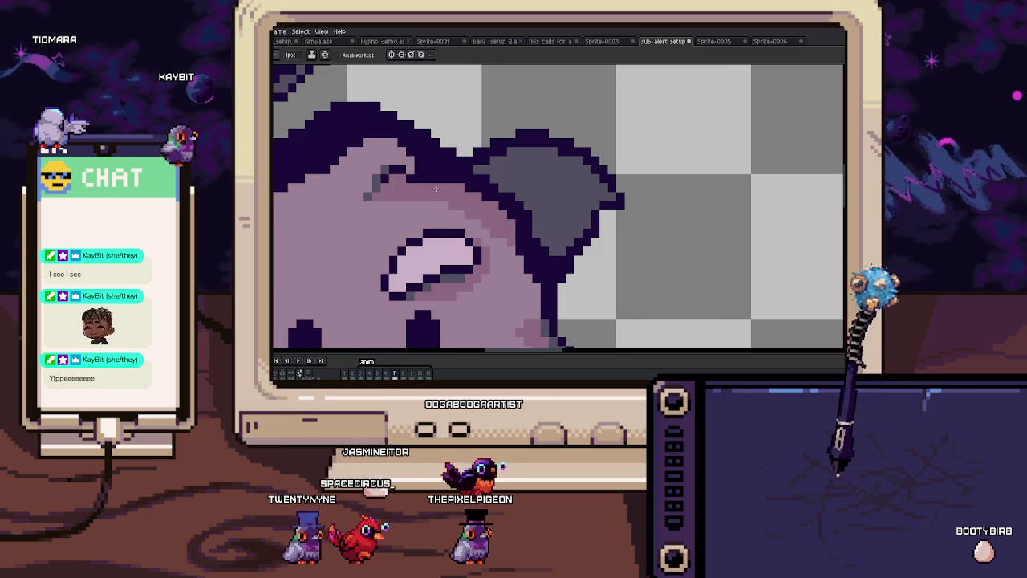
scroll(435, 187, down, 3)
scroll(481, 186, up, 3)
key(i)
click(504, 184)
key(b)
mouse_move(526, 138)
mouse_down()
mouse_move(566, 144)
mouse_move(618, 188)
mouse_up()
scroll(618, 187, down, 3)
scroll(617, 188, up, 3)
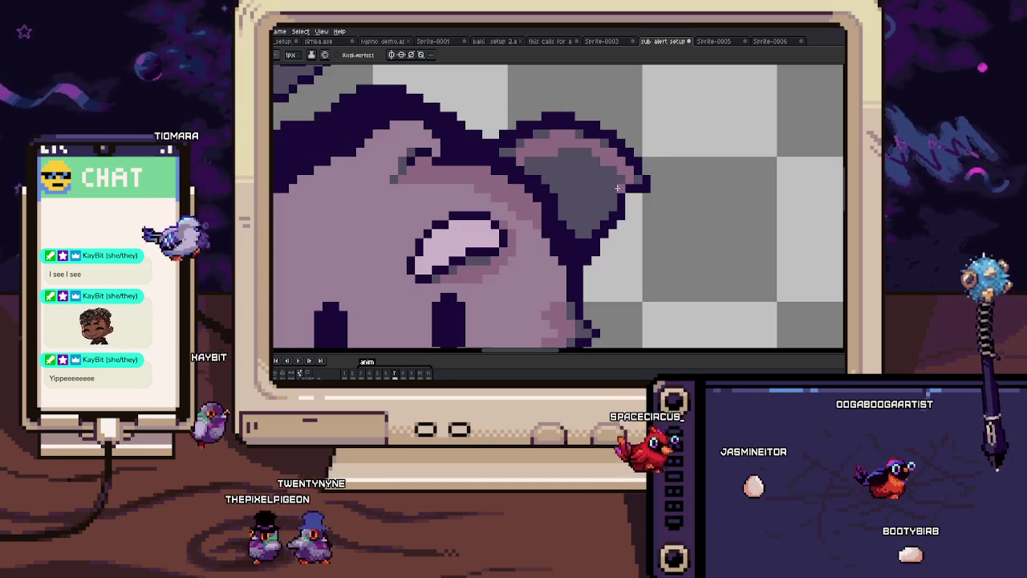
click(594, 204)
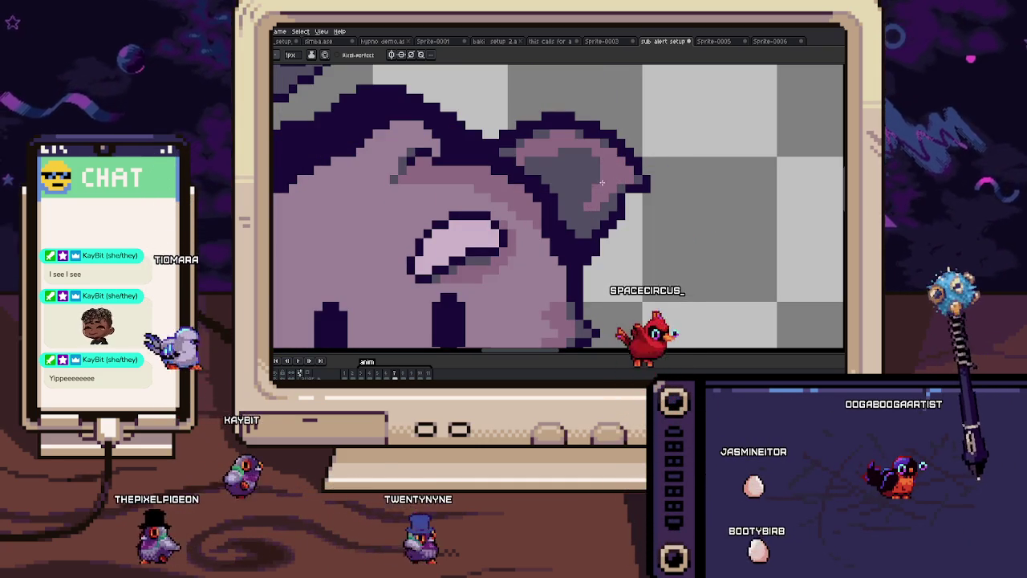
drag(598, 191, 593, 179)
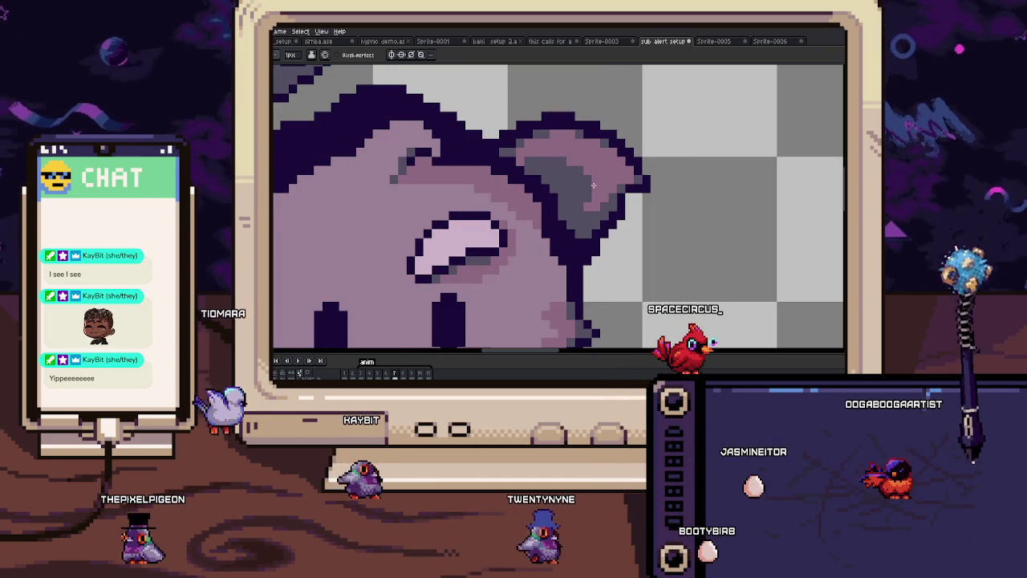
Step: Extend a dark pixel row along the ear fold, then play the animation
scroll(593, 179, down, 1)
scroll(593, 179, up, 1)
scroll(538, 162, up, 1)
scroll(537, 162, up, 1)
drag(537, 162, 592, 158)
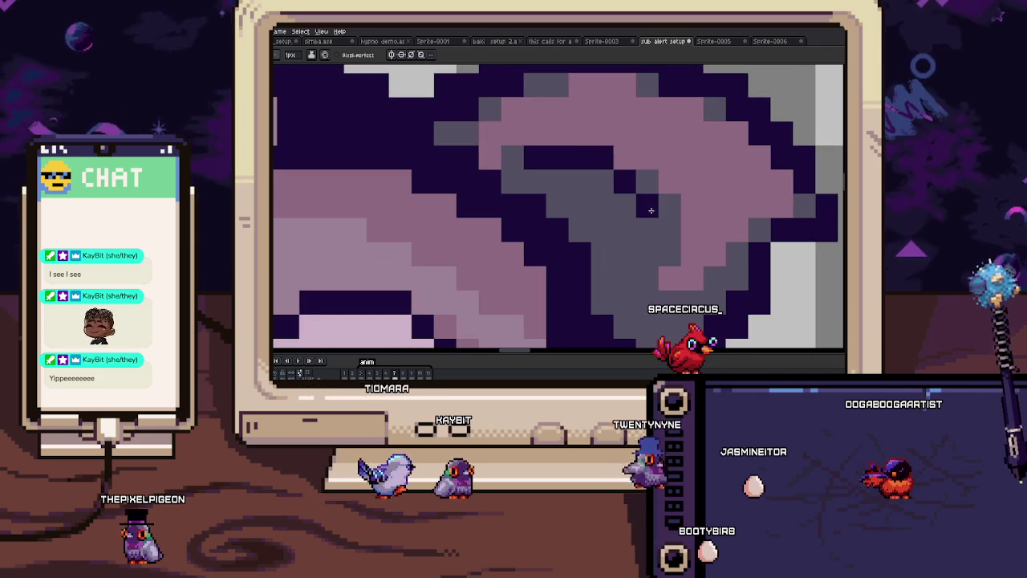
scroll(657, 233, down, 3)
scroll(646, 242, up, 2)
key(alt)
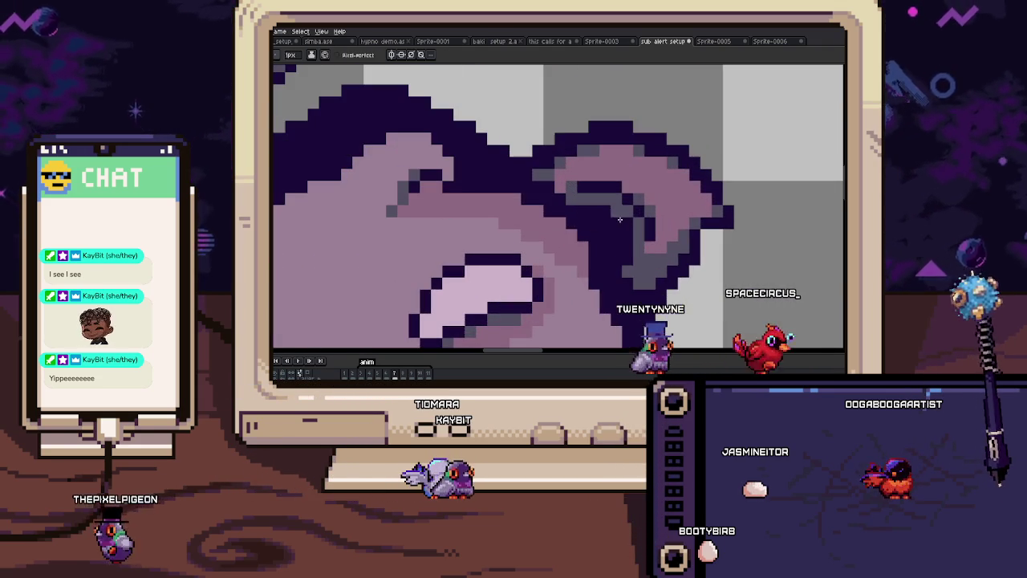
scroll(630, 221, down, 4)
key(Return)
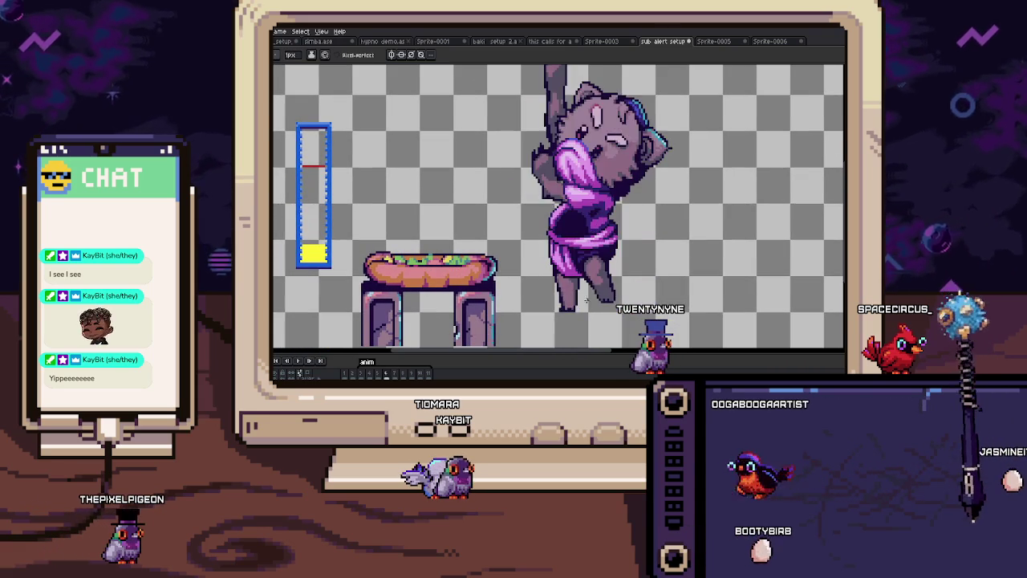
Step: Pan and zoom across the purple body up to the head to inspect details
scroll(635, 255, up, 5)
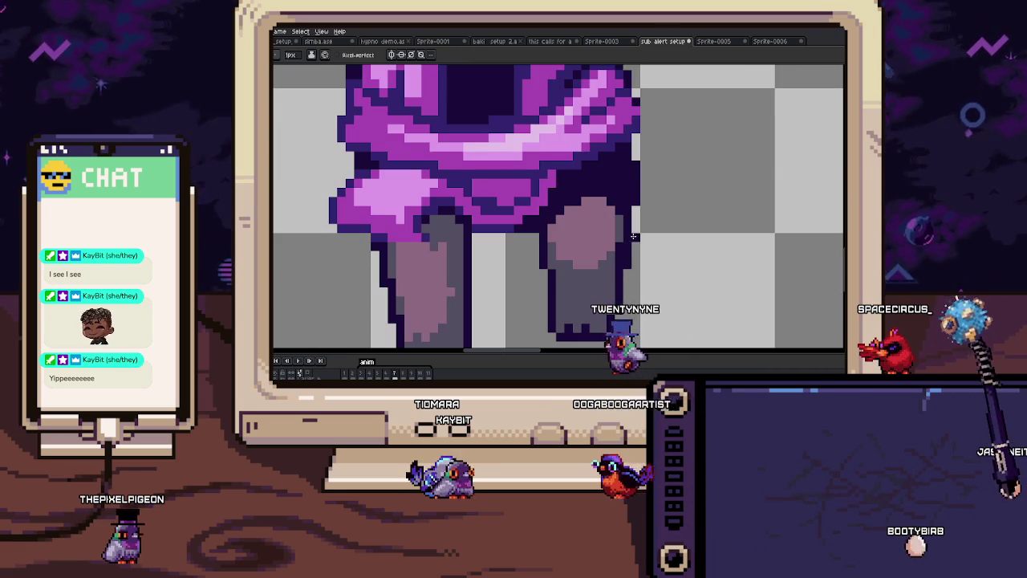
drag(629, 198, 614, 243)
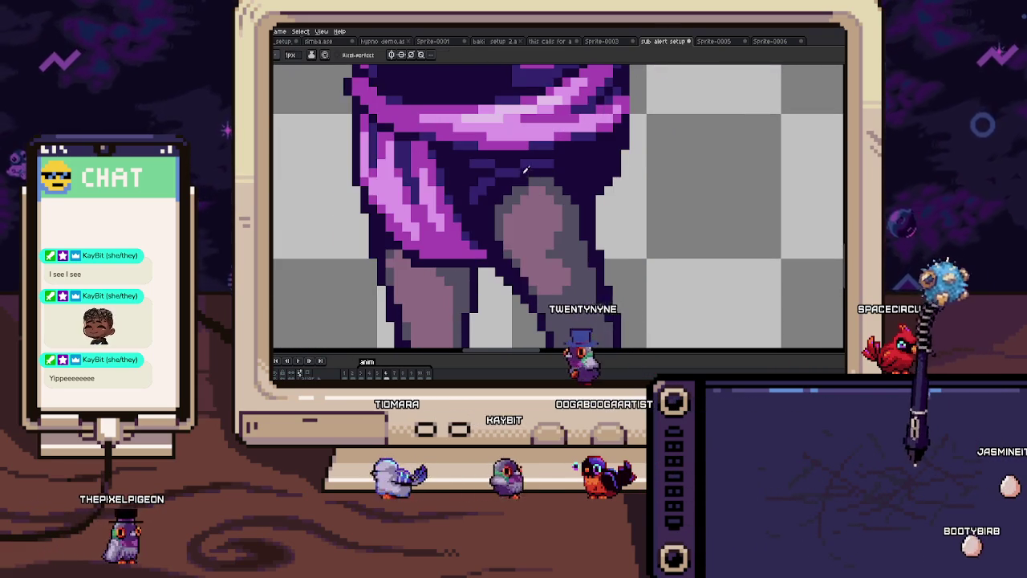
scroll(609, 200, up, 2)
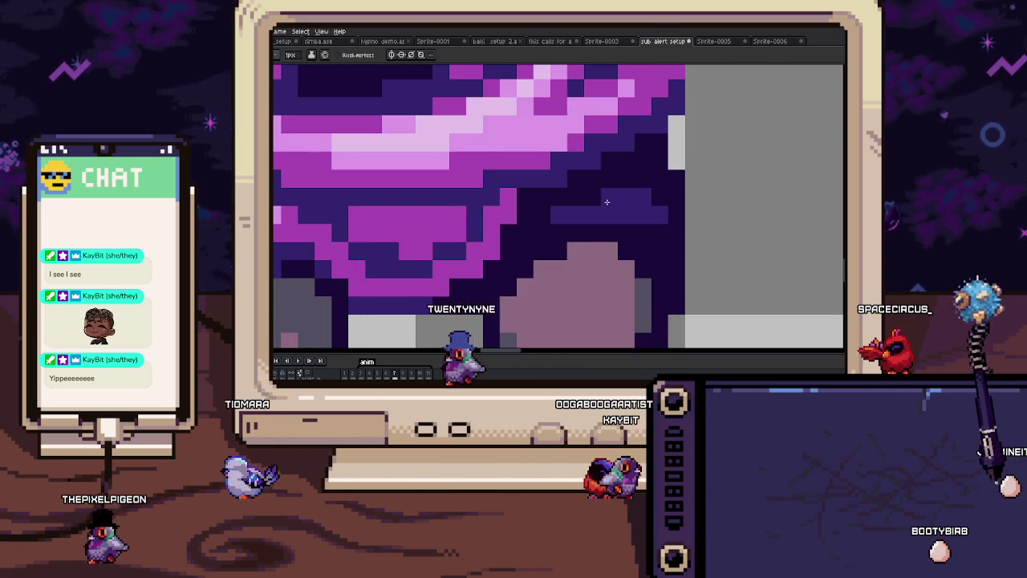
scroll(642, 167, down, 2)
scroll(642, 166, down, 1)
scroll(578, 220, up, 3)
scroll(546, 248, down, 3)
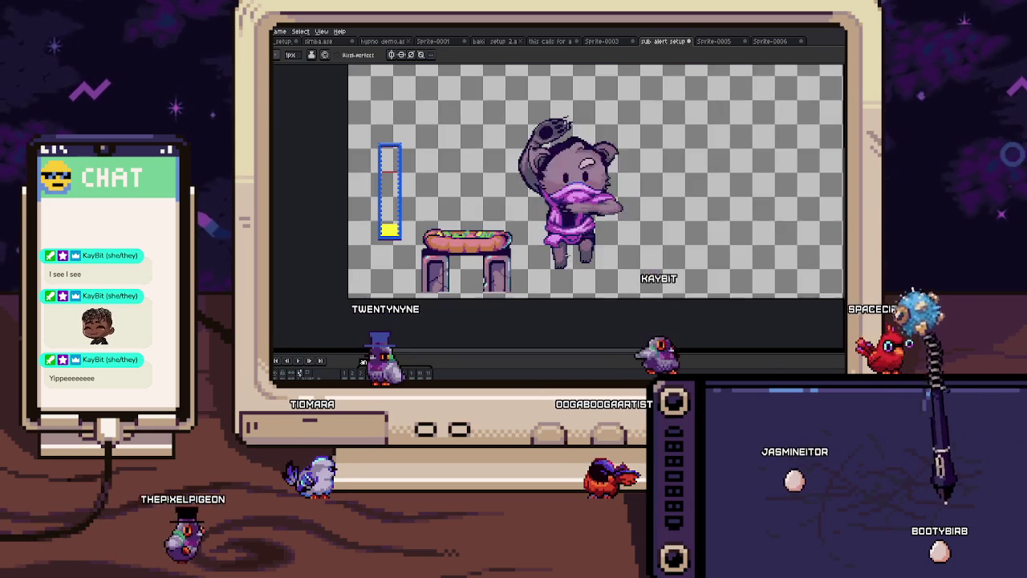
scroll(565, 122, up, 2)
scroll(577, 158, up, 3)
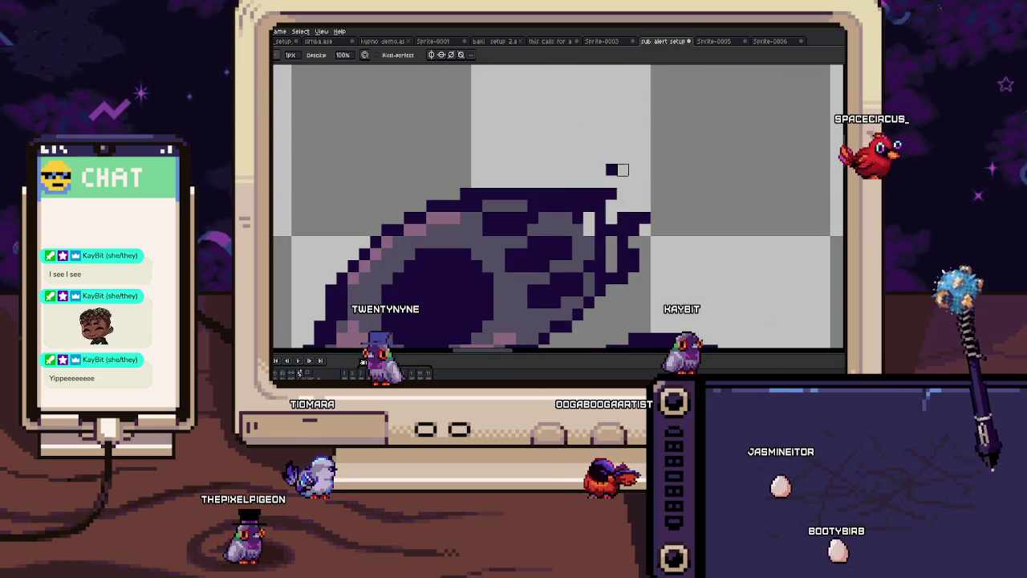
drag(594, 227, 581, 204)
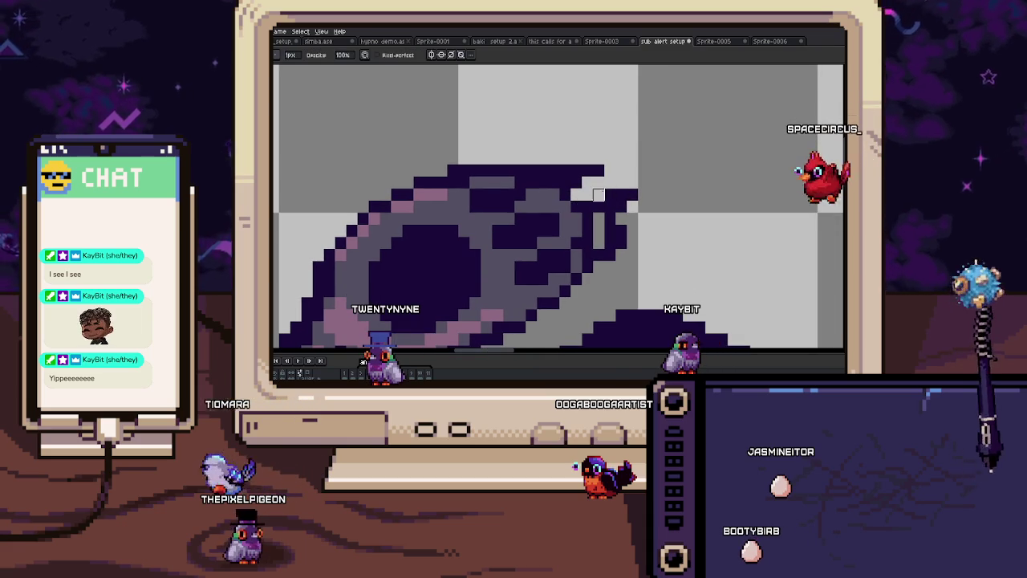
Step: Bring the bear's eyes into view and compare frames 6 and 7, ending on frame 7
key(e)
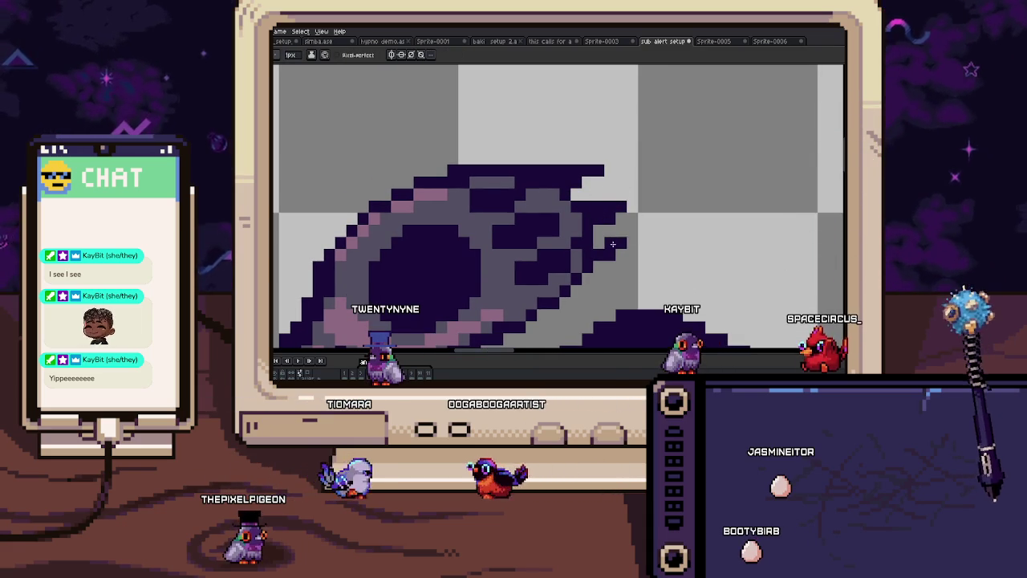
scroll(629, 240, down, 3)
scroll(629, 240, down, 1)
scroll(543, 183, up, 3)
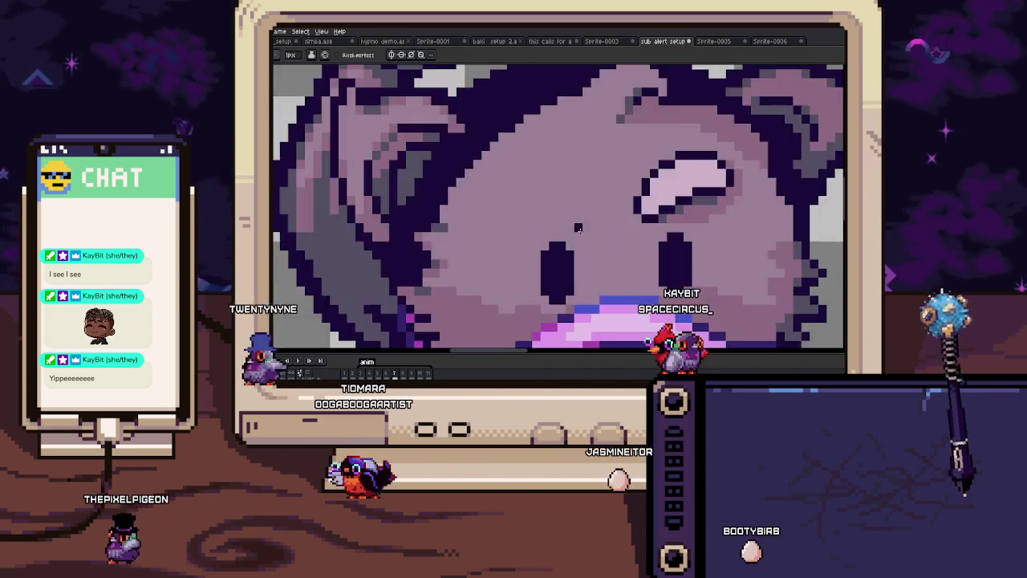
scroll(543, 182, up, 2)
drag(583, 84, 553, 245)
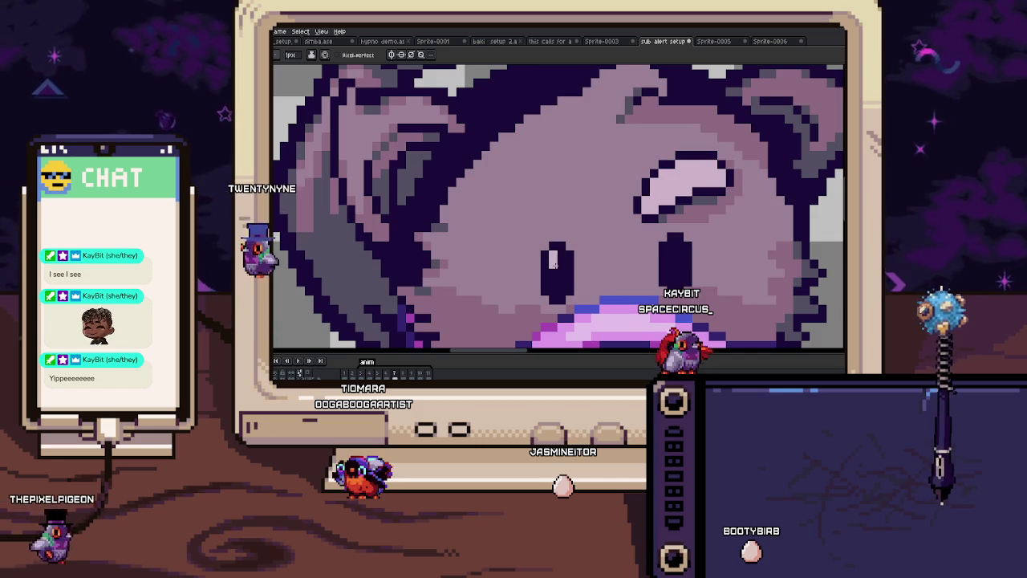
key(comma)
key(period)
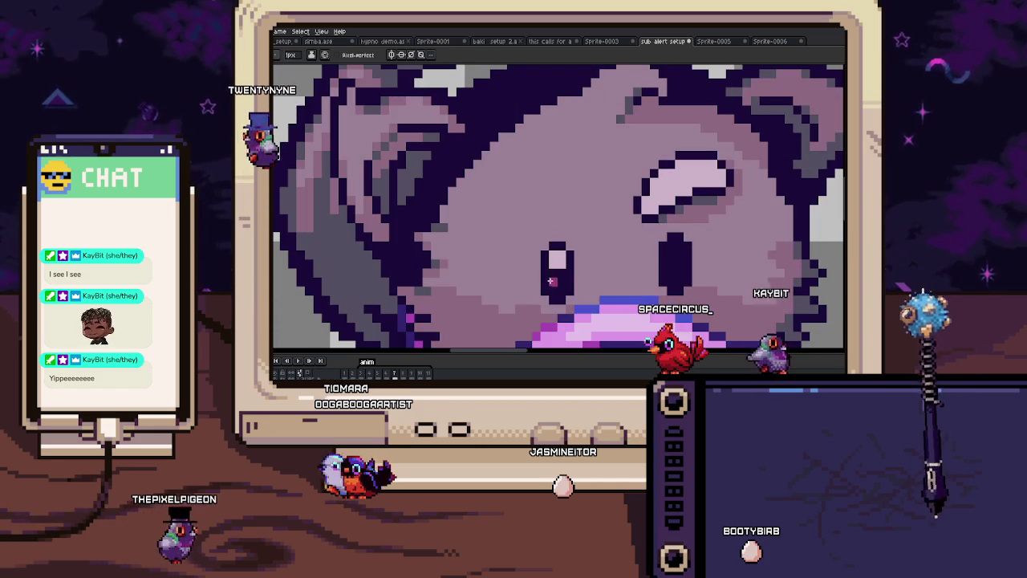
key(comma)
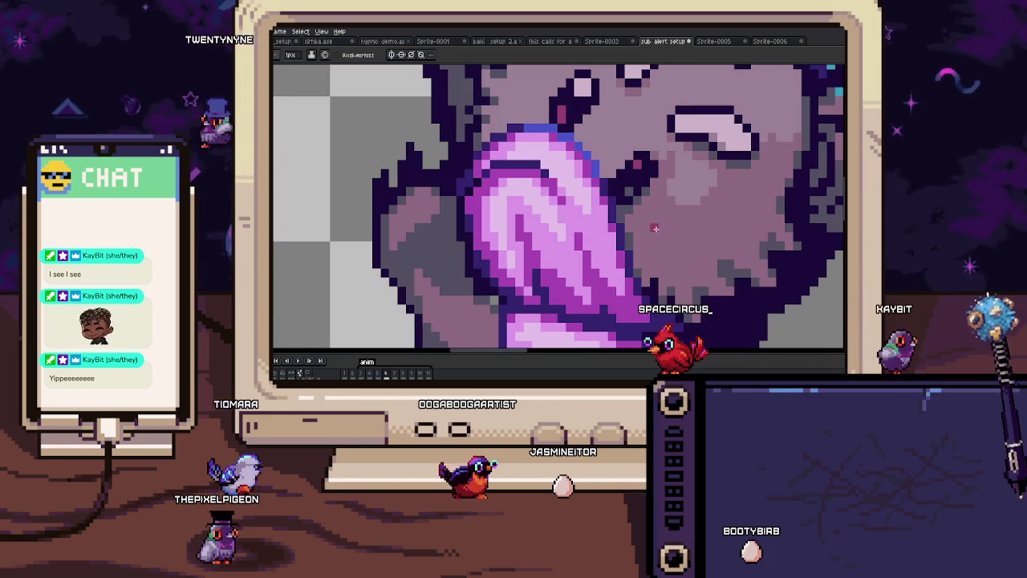
key(period)
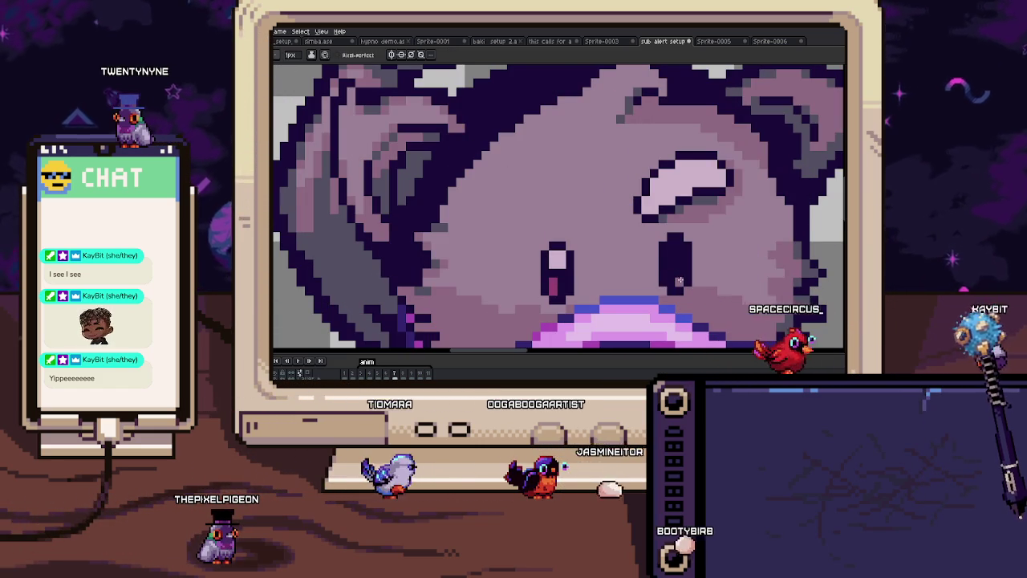
scroll(680, 281, down, 5)
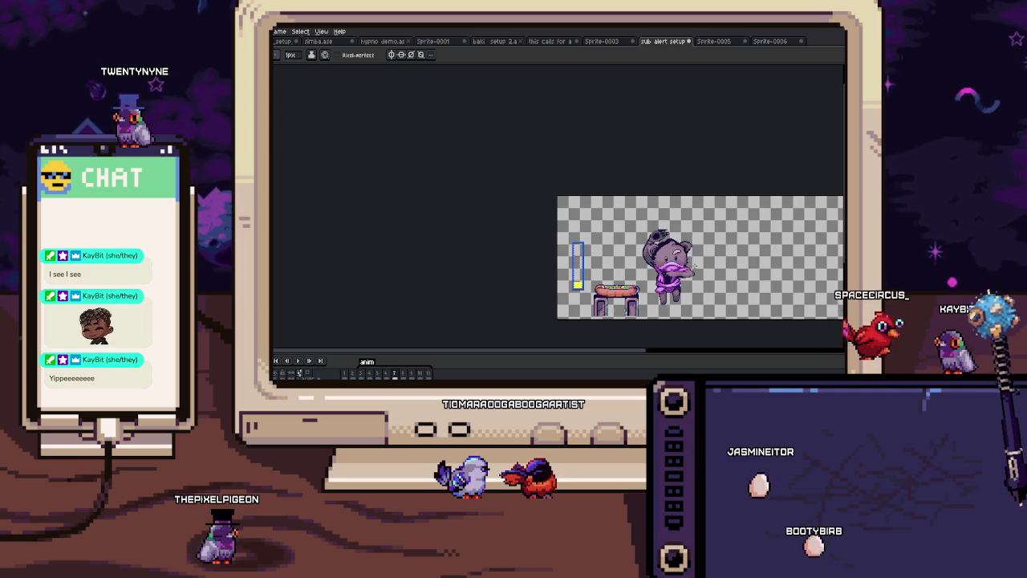
Step: Brighten the bear's eye highlight with light pixels sampled from the eye
scroll(570, 213, up, 5)
key(comma)
key(period)
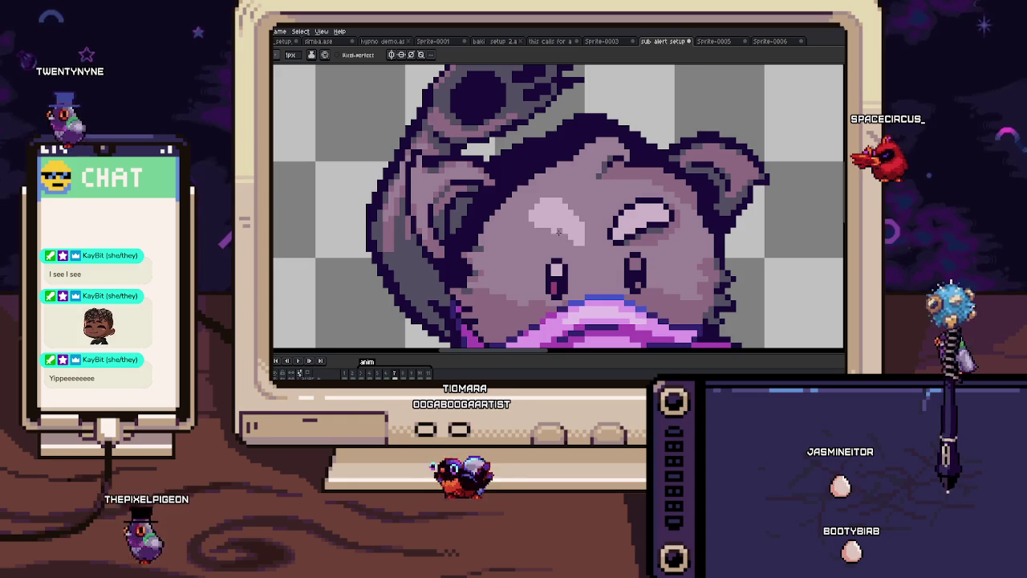
scroll(554, 234, up, 2)
key(i)
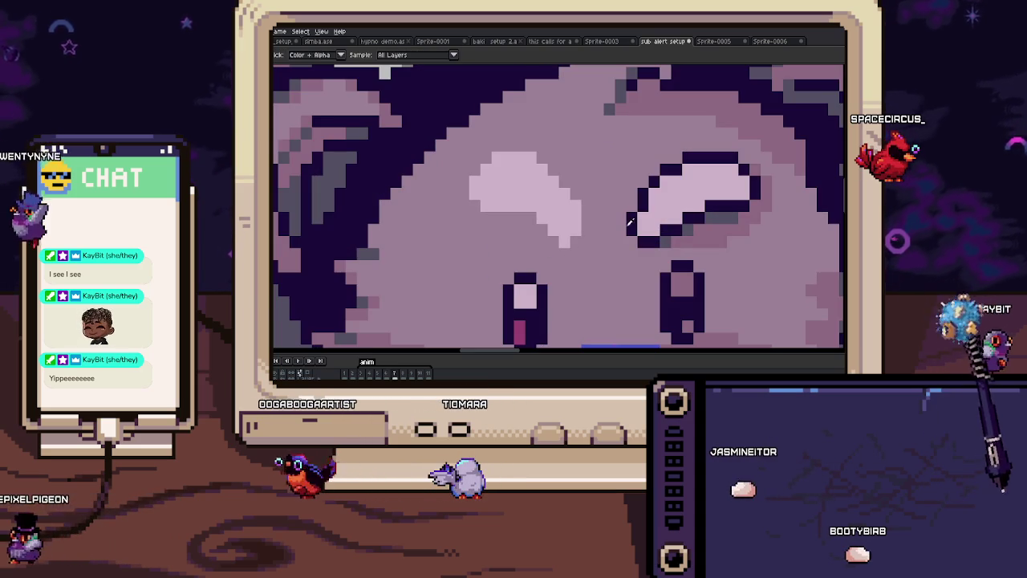
key(b)
drag(587, 218, 580, 241)
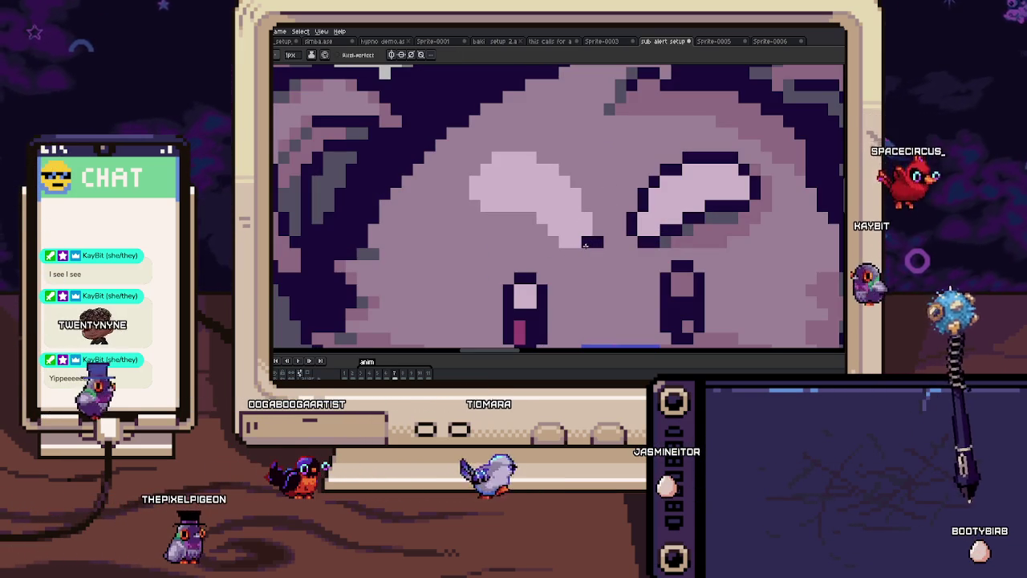
key(b)
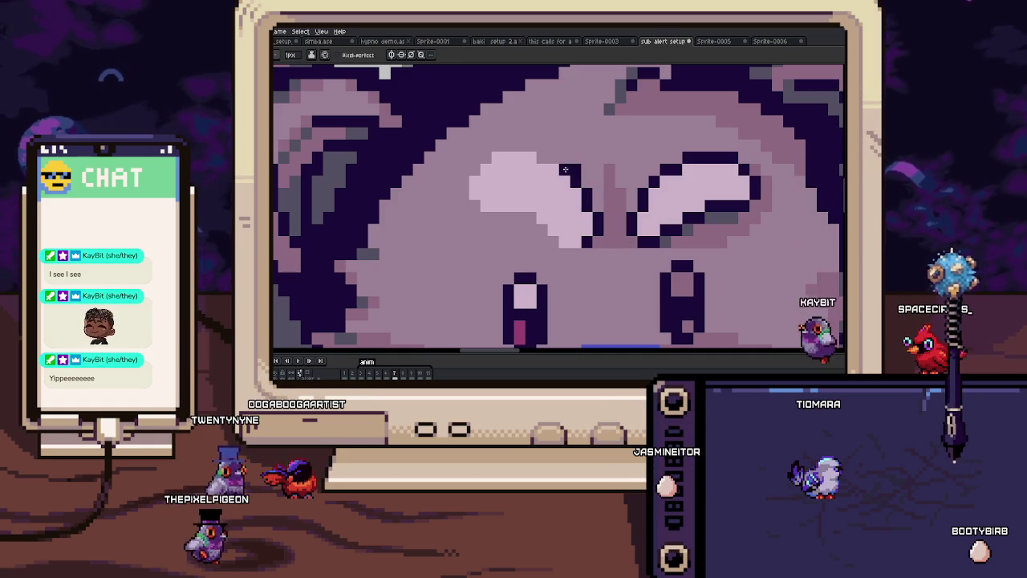
Step: Sample pink from the tongue in frame 6 and draw a brow over the left eye in frame 7
key(Left)
drag(536, 119, 510, 278)
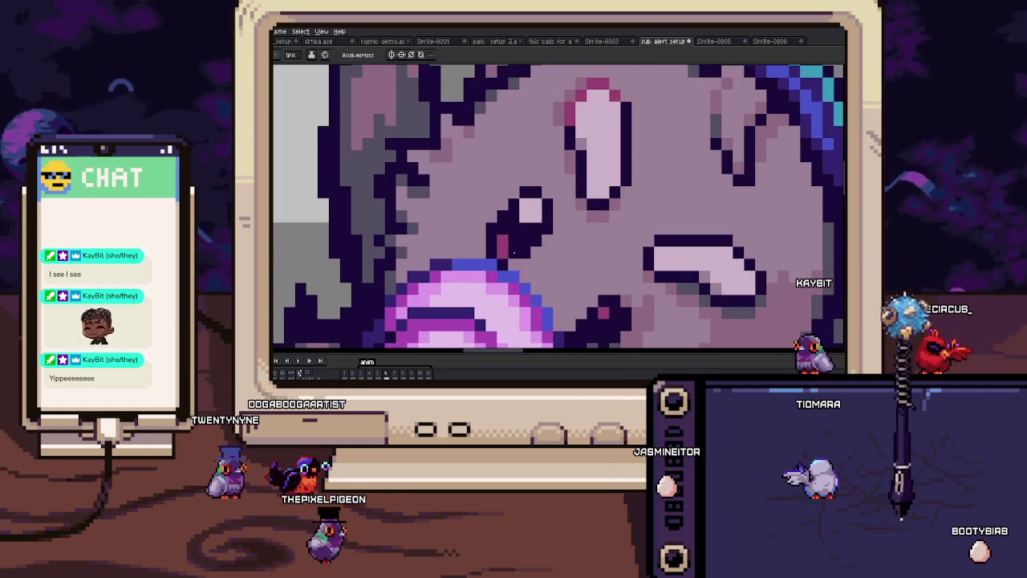
key(Right)
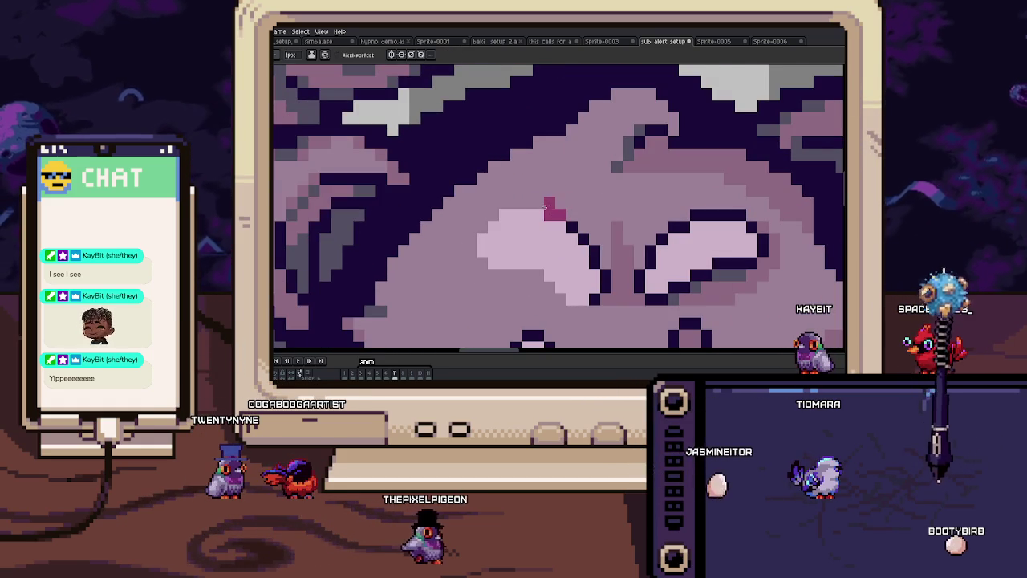
drag(480, 226, 489, 201)
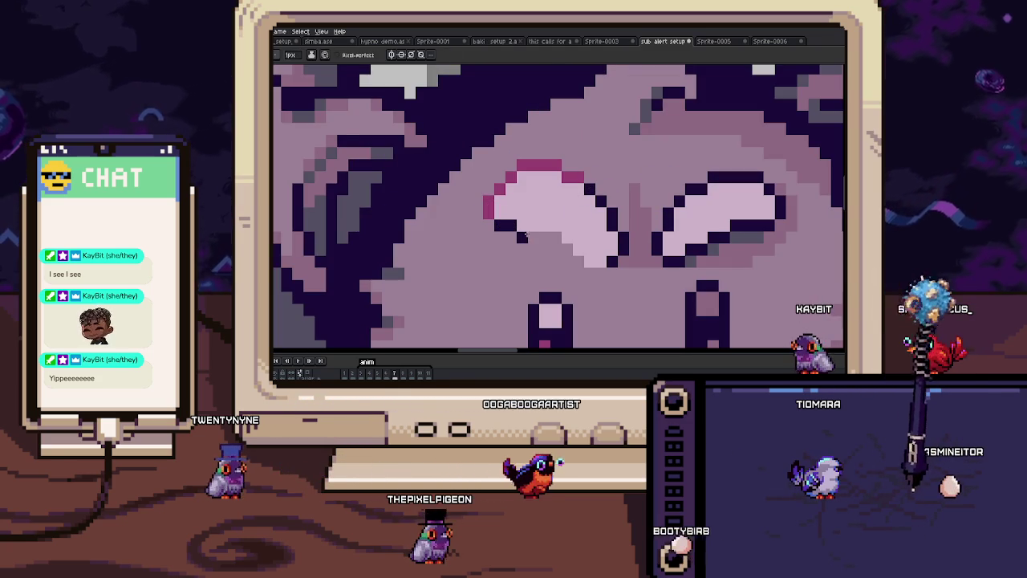
drag(576, 257, 564, 241)
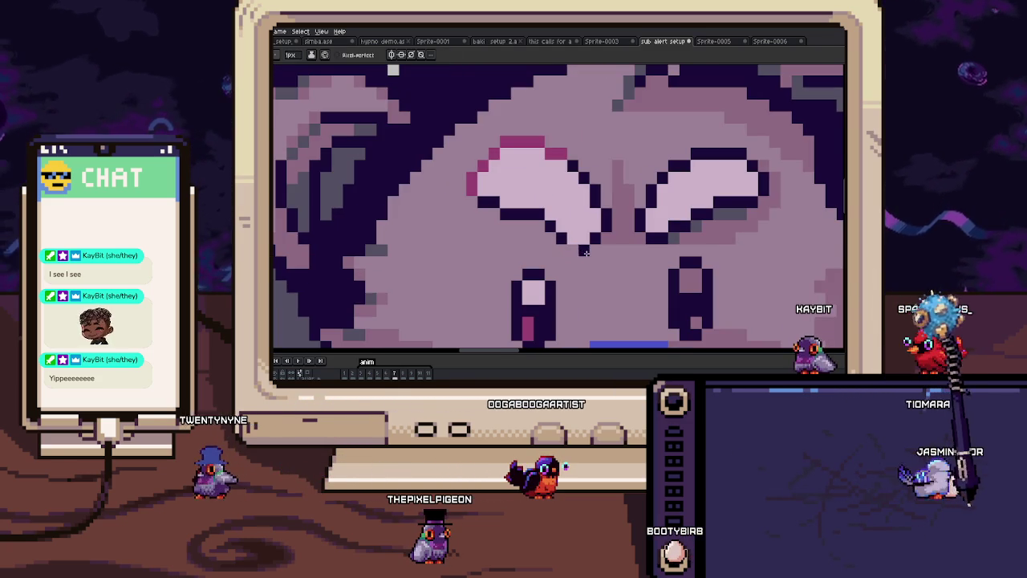
Step: Add shadow pixels beneath the left eye's dark outline
scroll(586, 252, down, 3)
scroll(586, 252, down, 2)
scroll(582, 241, up, 2)
scroll(580, 237, up, 4)
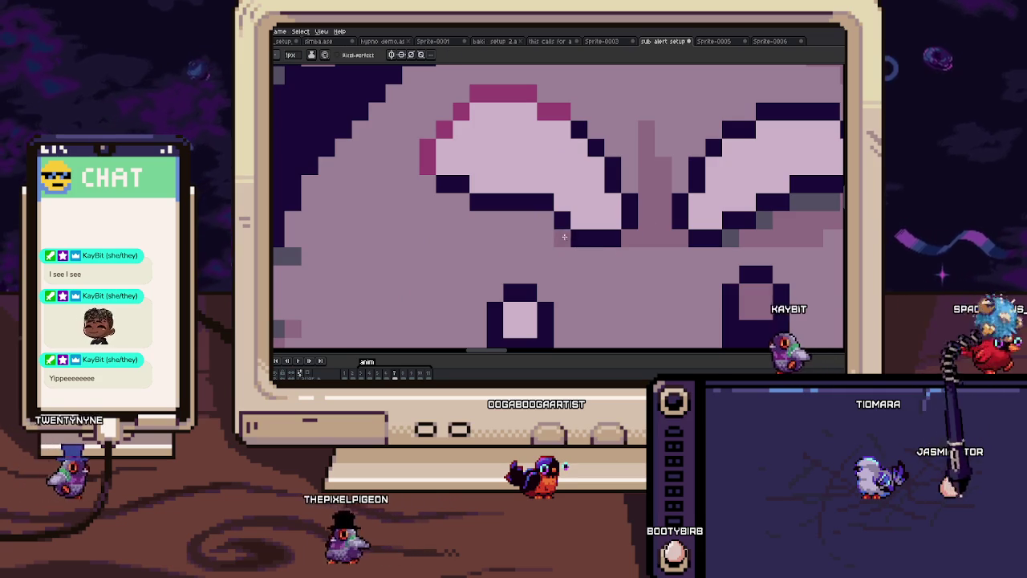
drag(562, 238, 501, 229)
scroll(440, 199, down, 3)
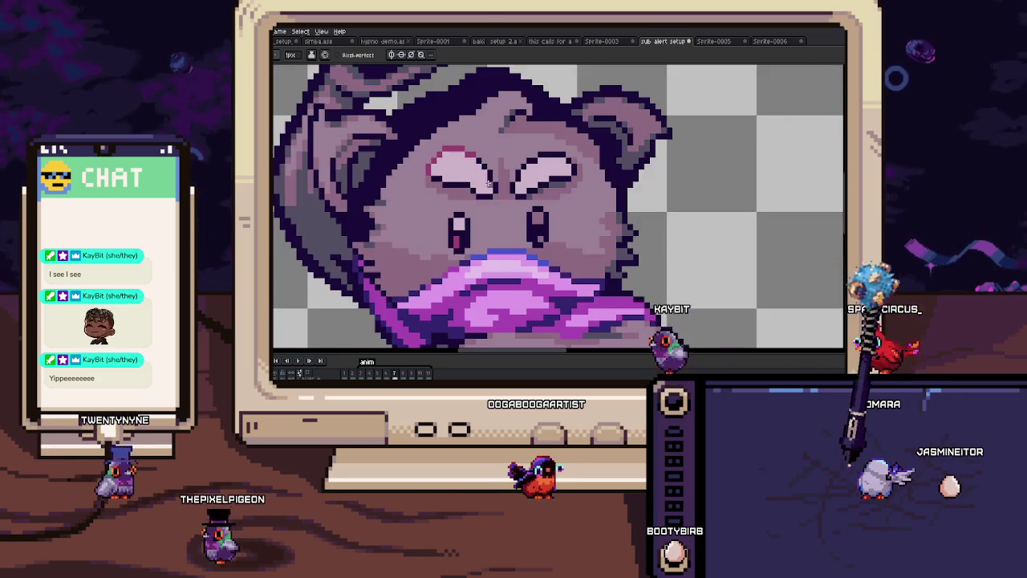
scroll(521, 229, down, 2)
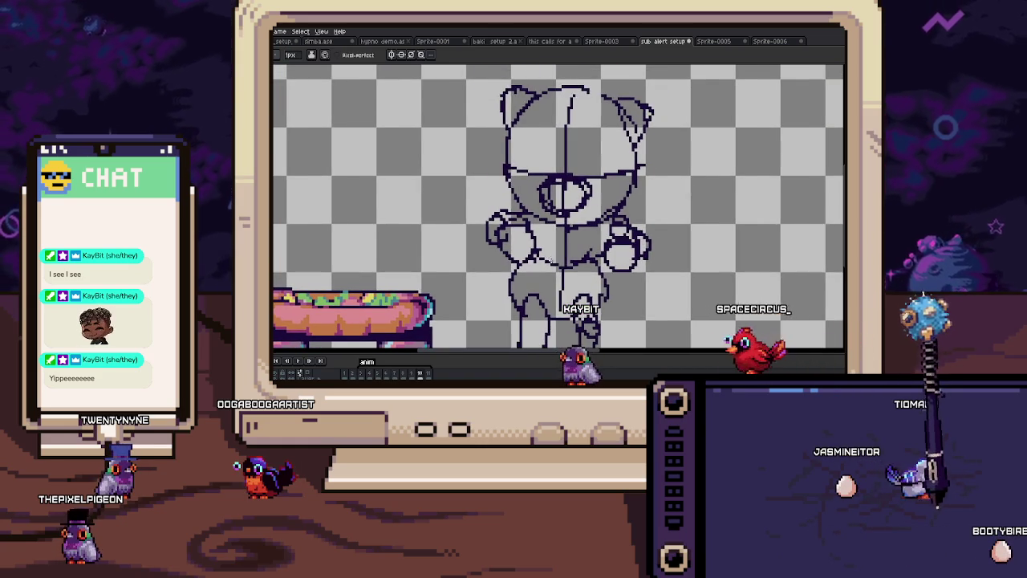
Step: Zoom out, centre the whole bear sprite in view and save the file
scroll(516, 242, down, 1)
drag(514, 222, 537, 191)
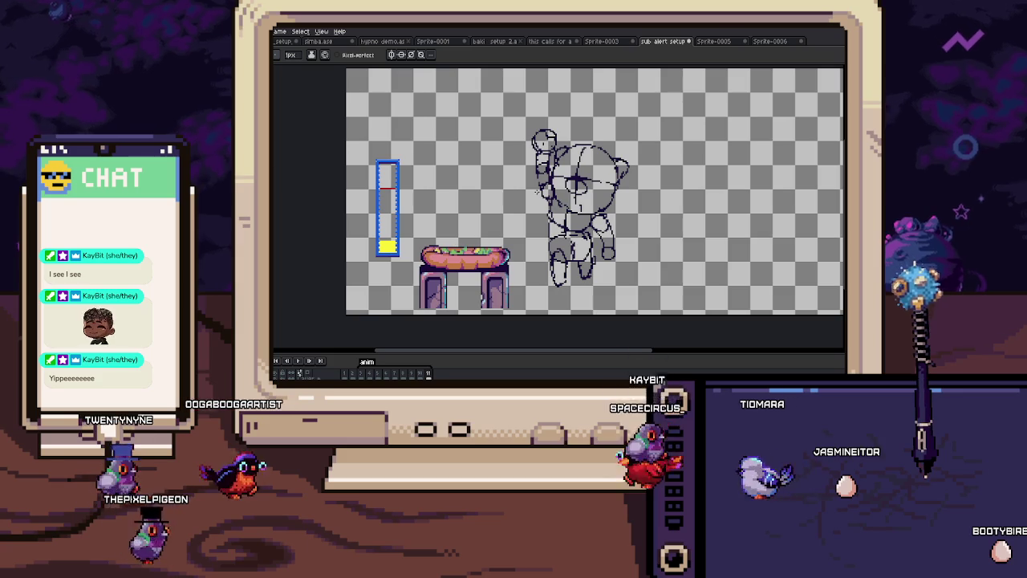
right_click(501, 190)
key(Escape)
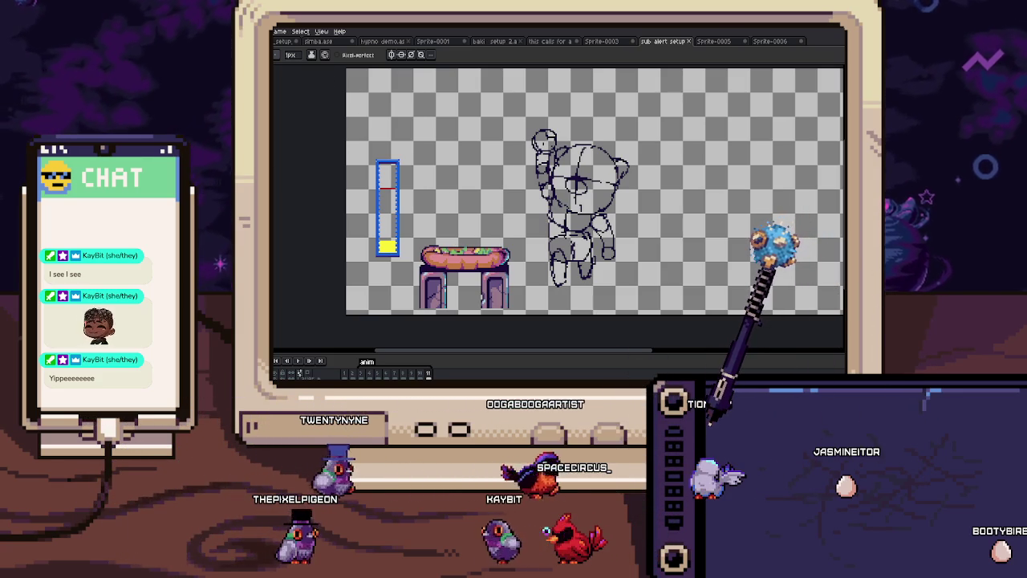